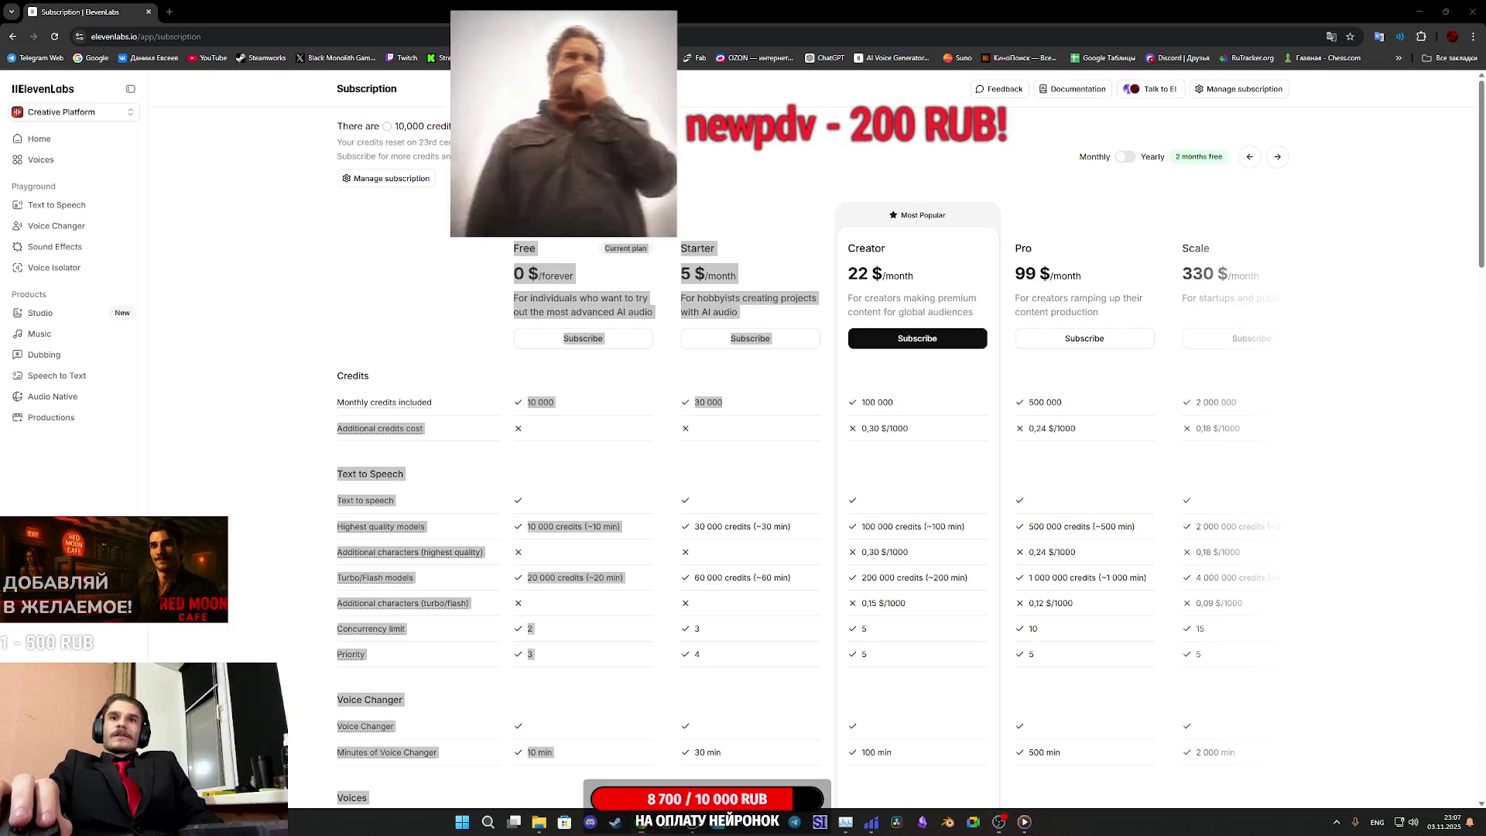
Switch to the Sketchfab browser window and maximize it to fill the screen
left_click(857, 265)
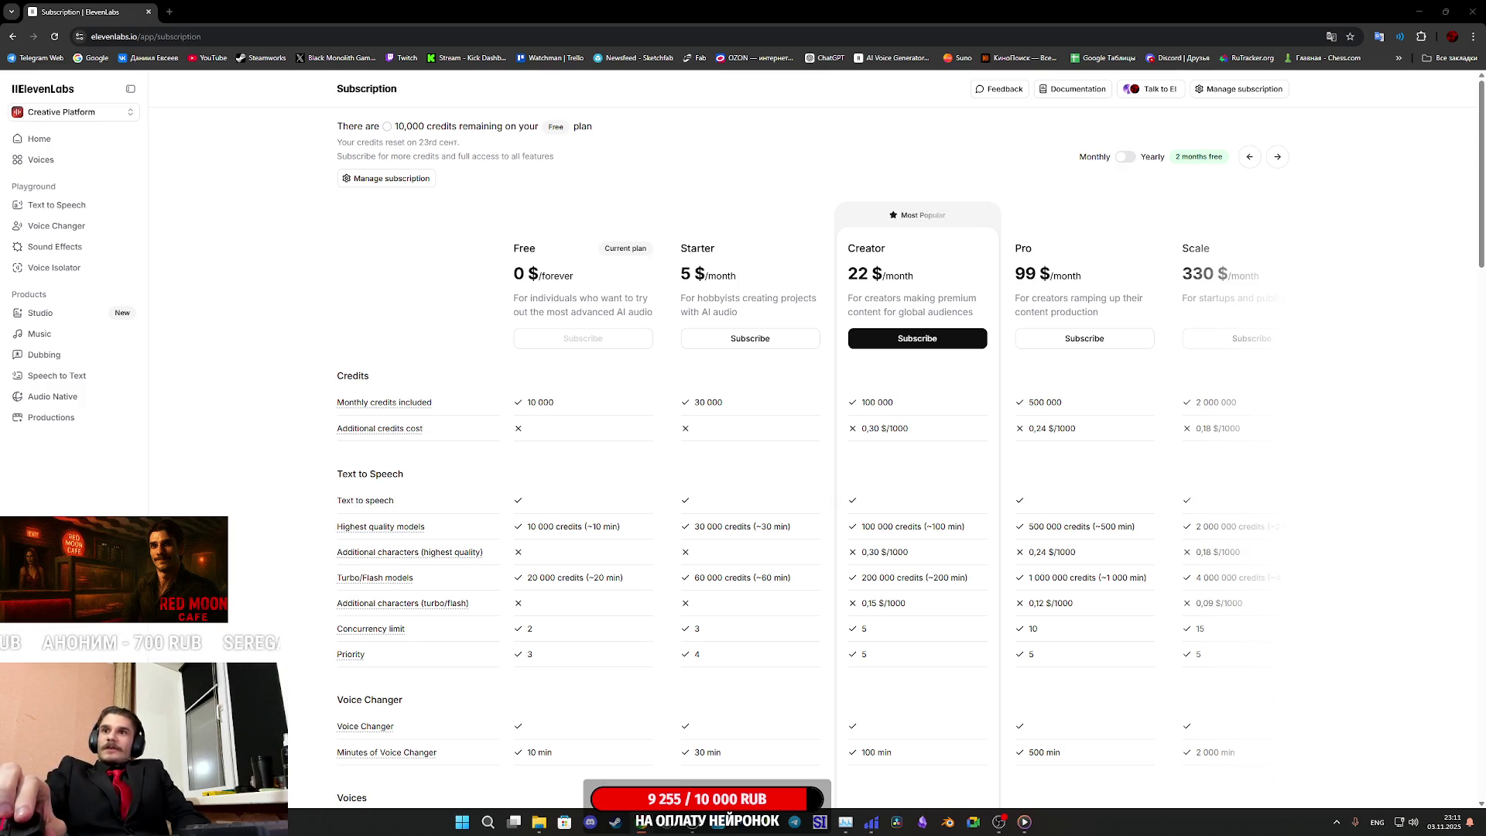
key("alt+Tab")
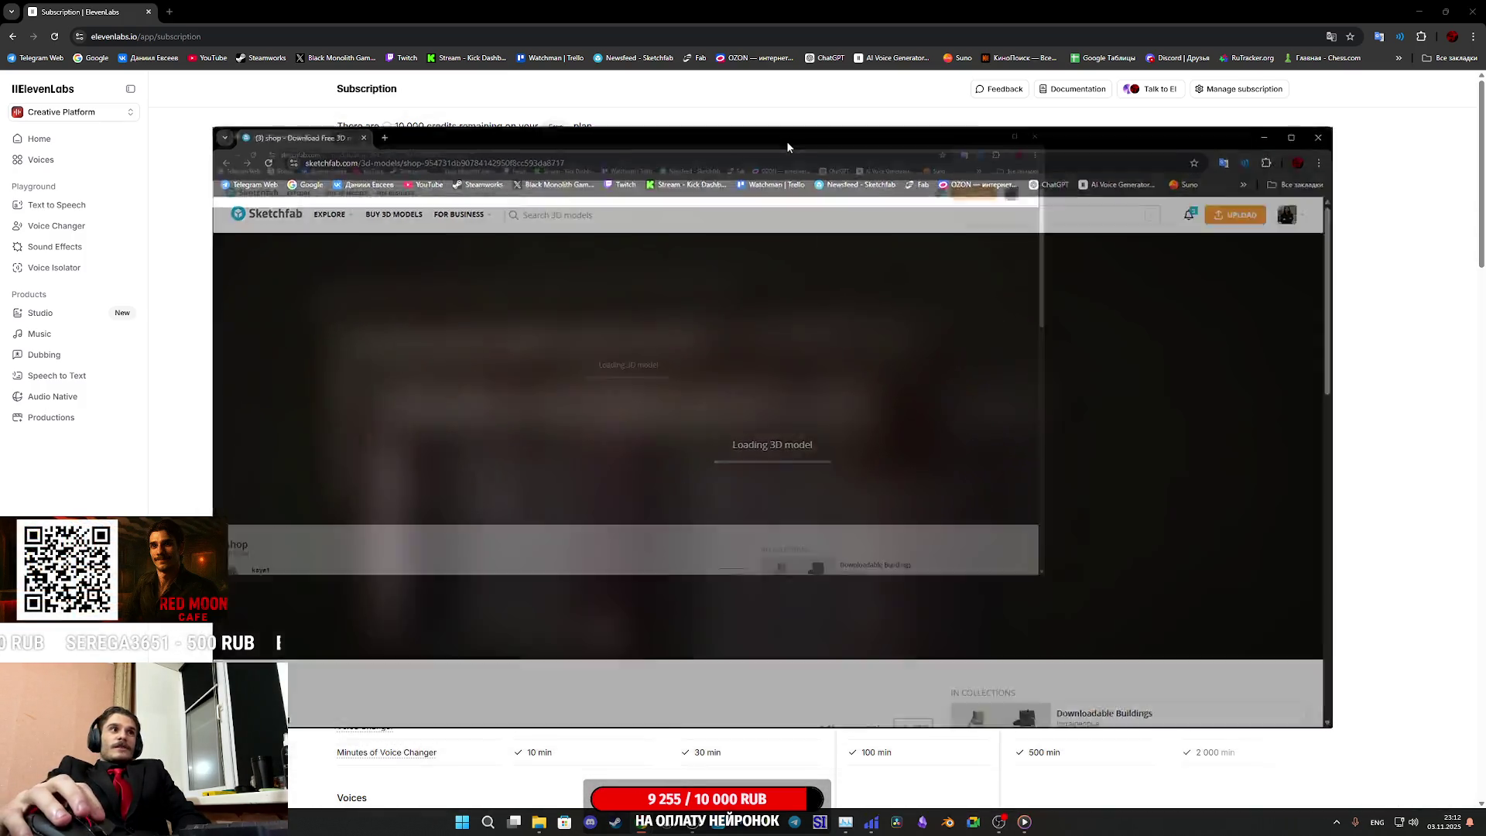
double_click(786, 141)
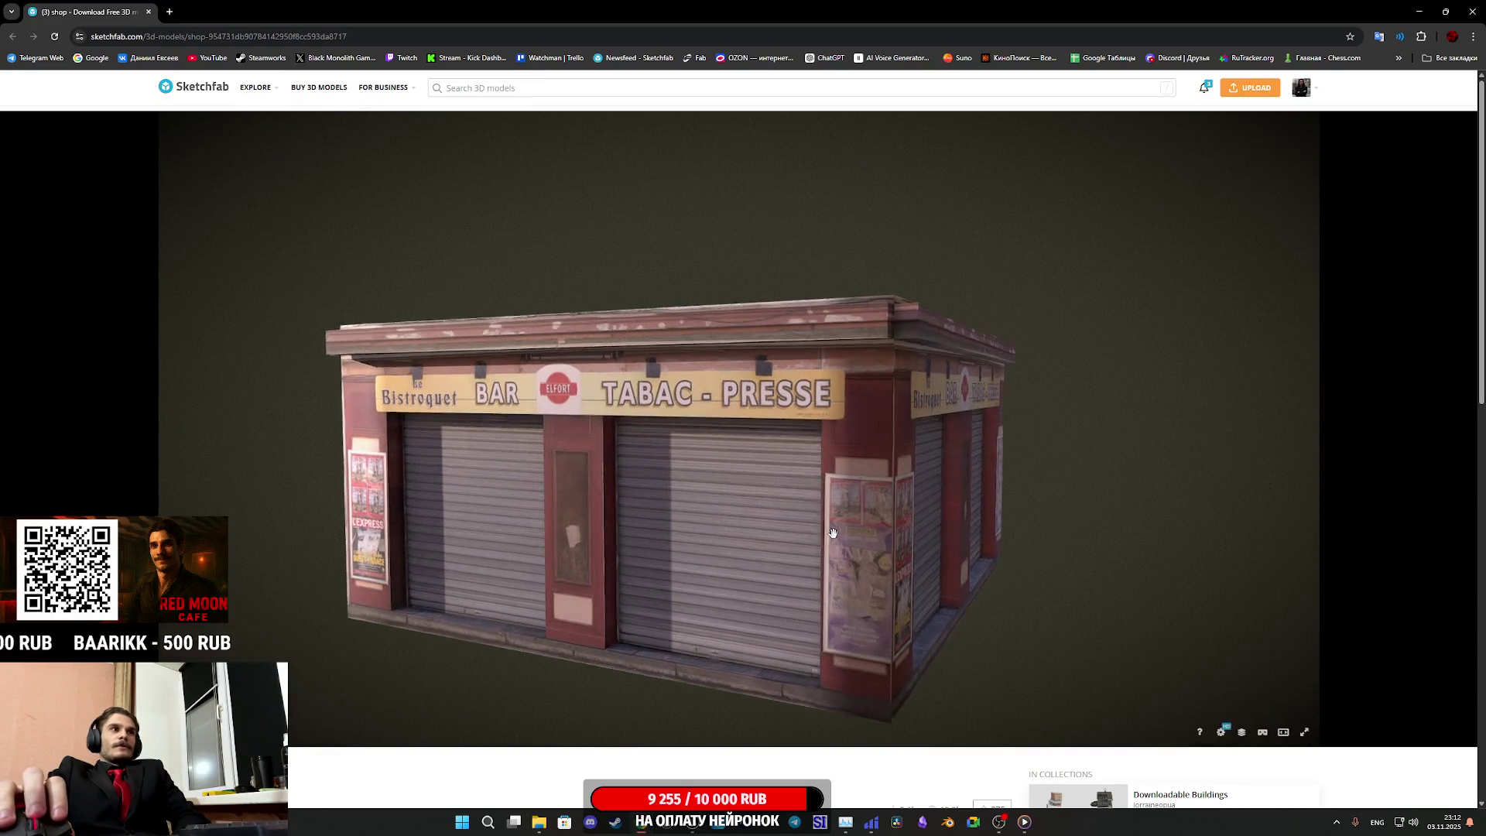
Open the Model Inspector for the shop model and display it as a wireframe
scroll(489, 774, "down", 4)
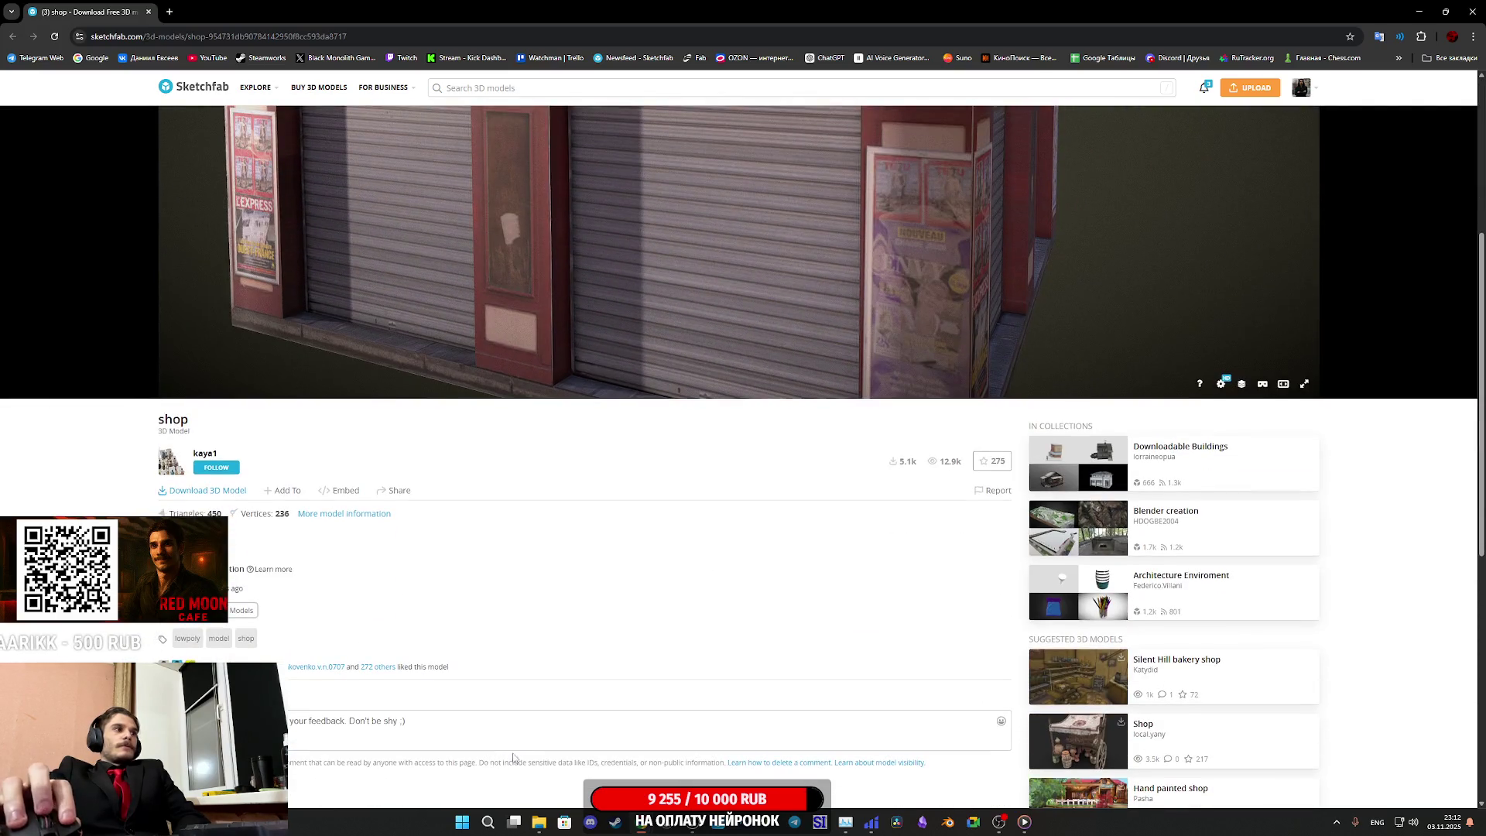
scroll(530, 744, "down", 3)
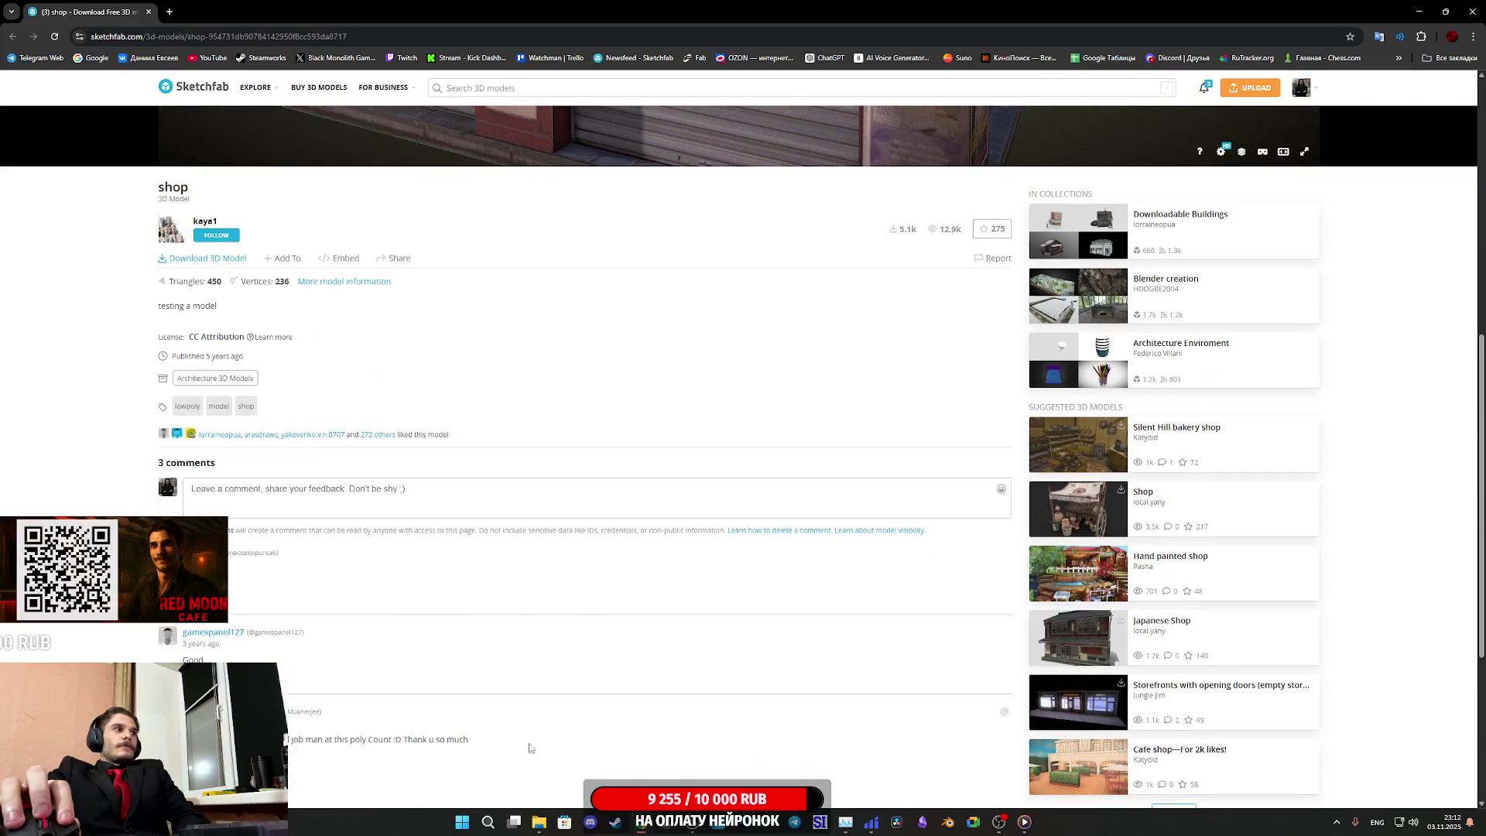
scroll(531, 740, "up", 5)
scroll(530, 740, "up", 3)
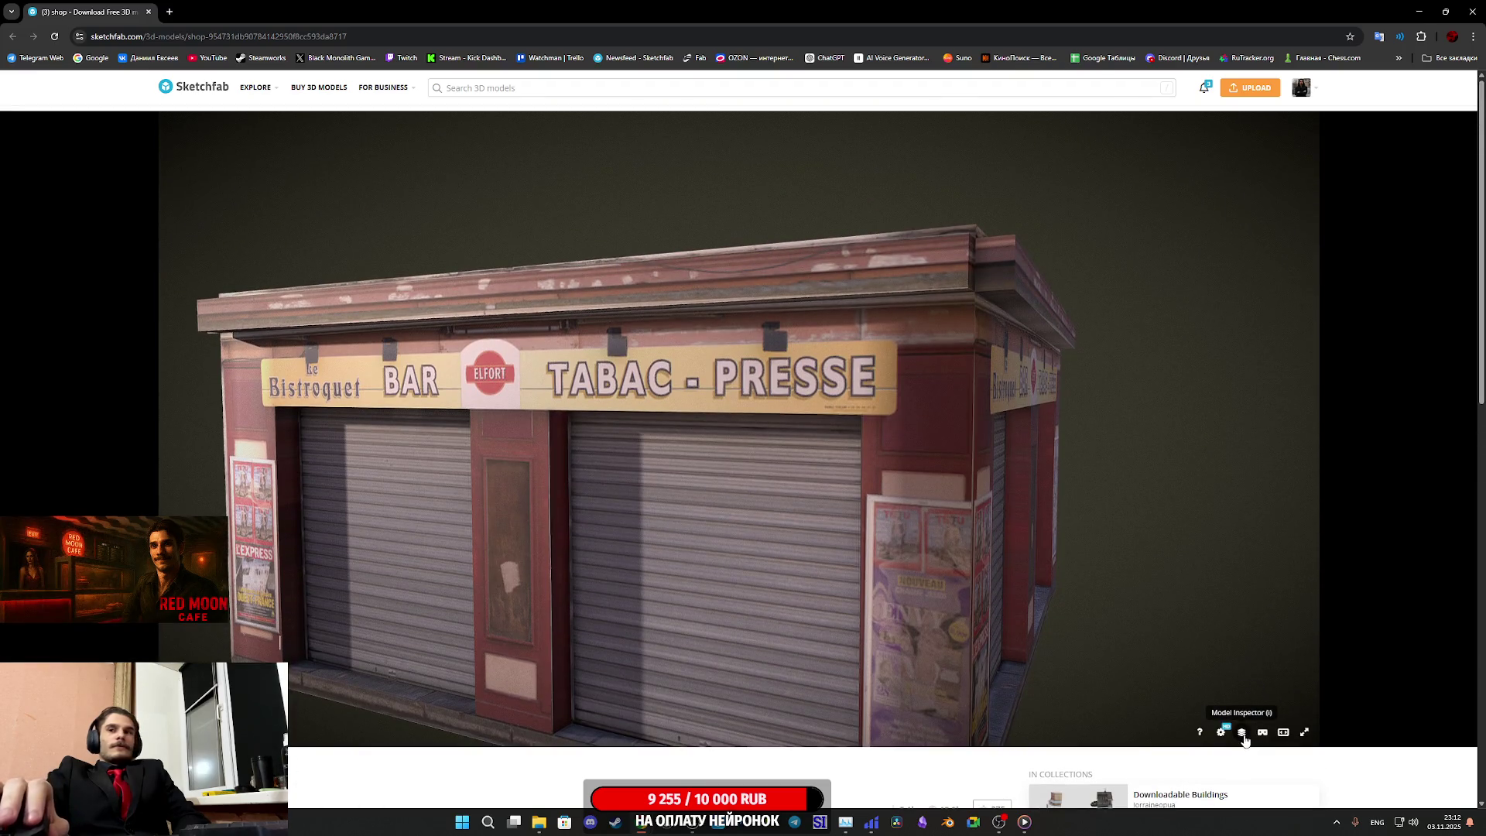
left_click(1241, 731)
left_click(201, 476)
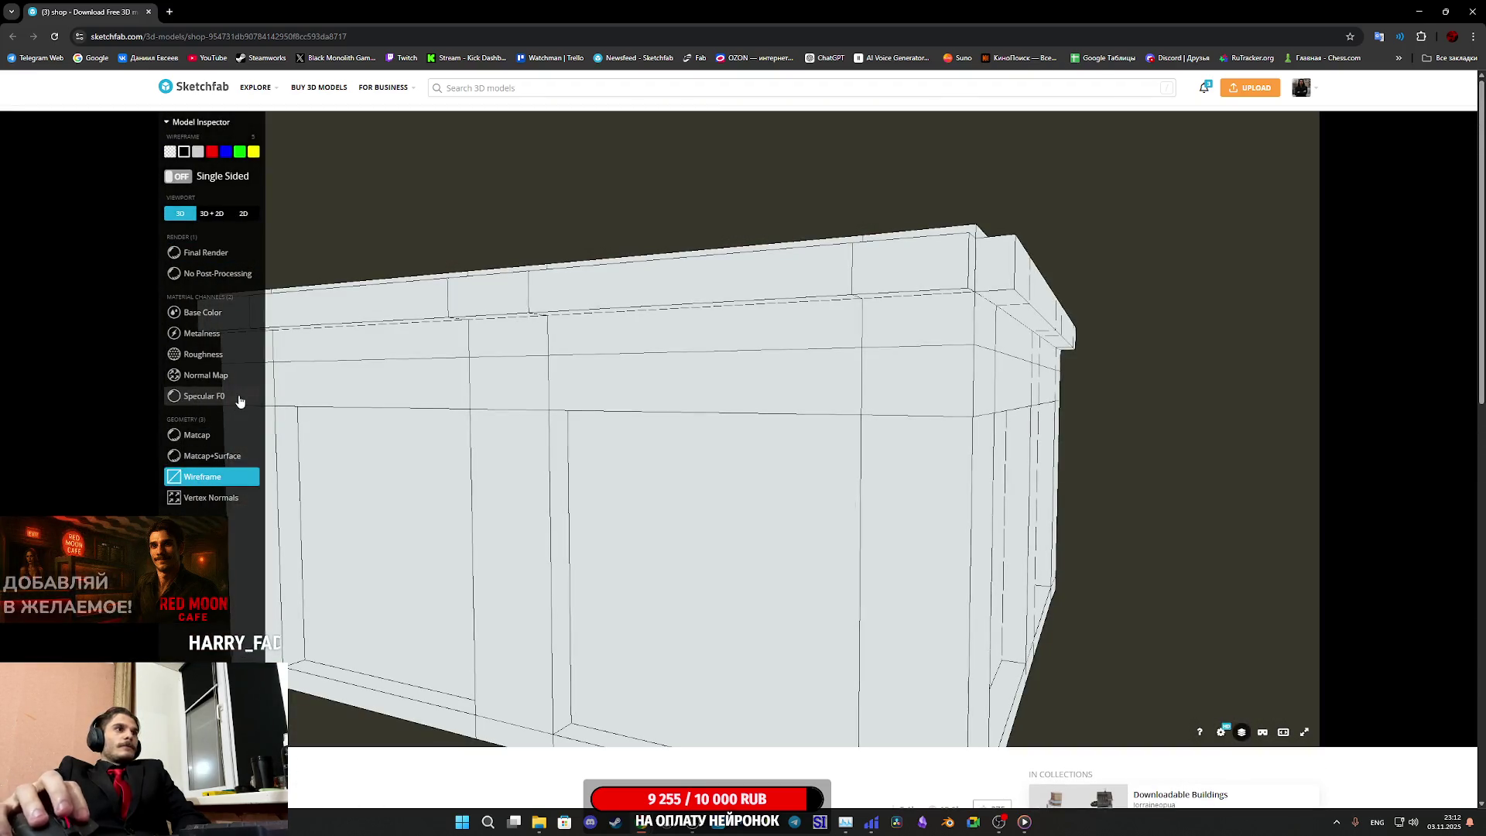
Show the Base Color texture channel in a split 3D + 2D inspector view
left_click(212, 313)
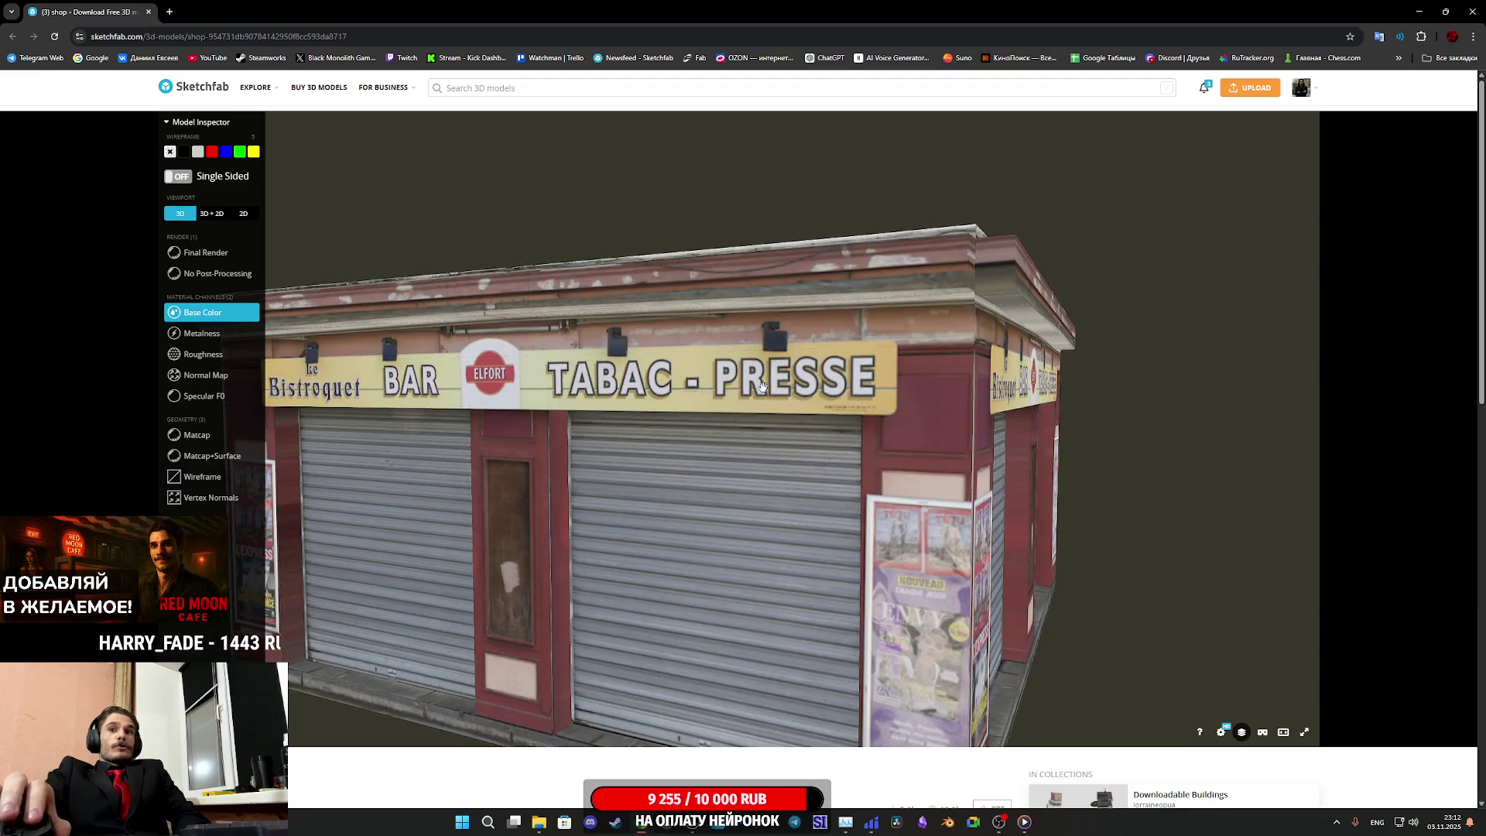
left_click(206, 254)
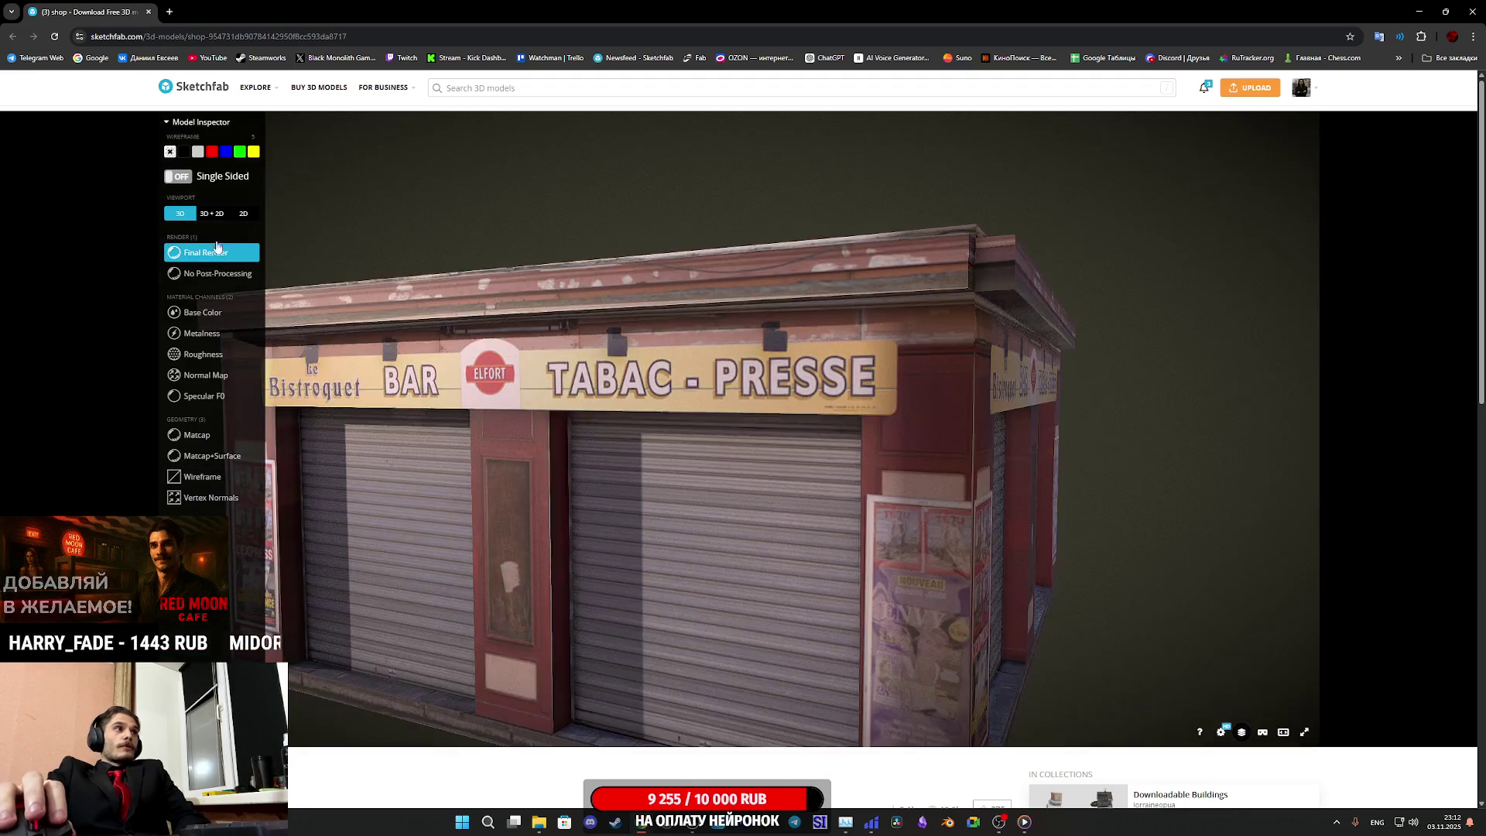
left_click(214, 217)
left_click(201, 312)
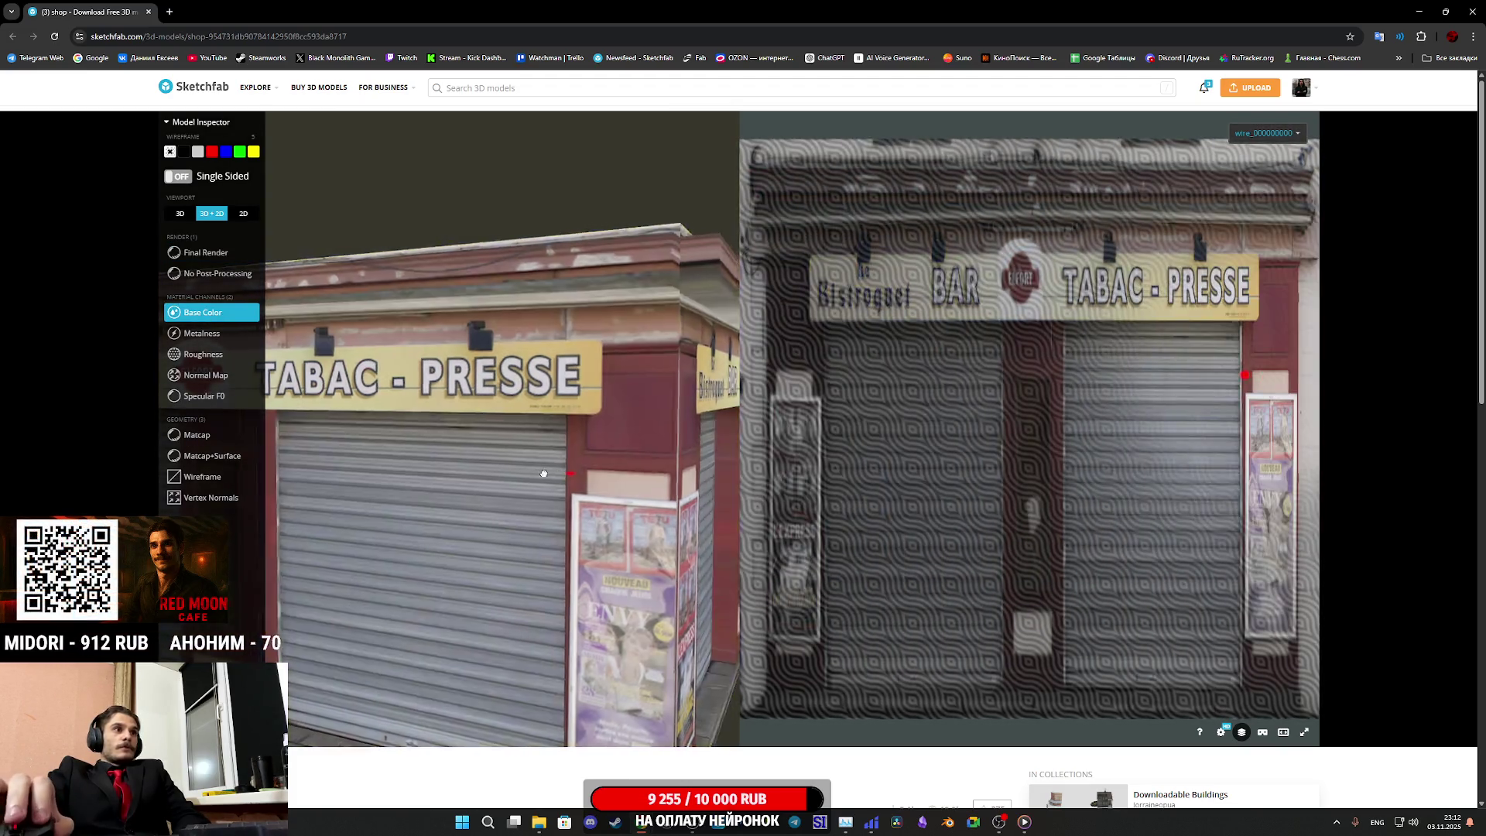
Orbit the textured kiosk to inspect its front, left side, roof and right side
mouse_move(588, 464)
left_mouse_down()
mouse_move(421, 484)
mouse_move(637, 481)
mouse_move(486, 374)
left_mouse_up()
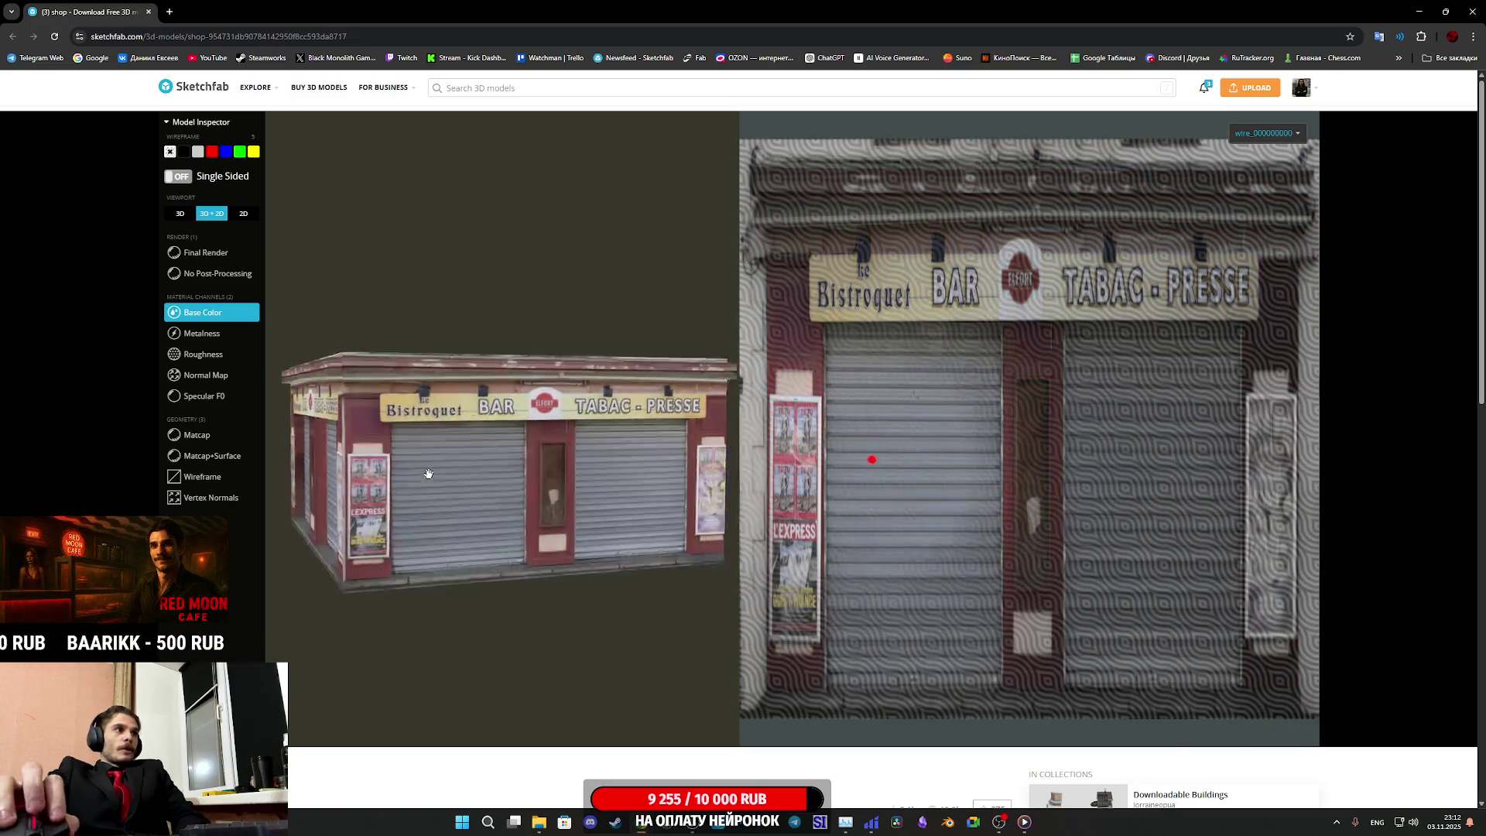
mouse_move(429, 474)
left_mouse_down()
mouse_move(513, 498)
mouse_move(630, 498)
mouse_move(525, 508)
left_mouse_up()
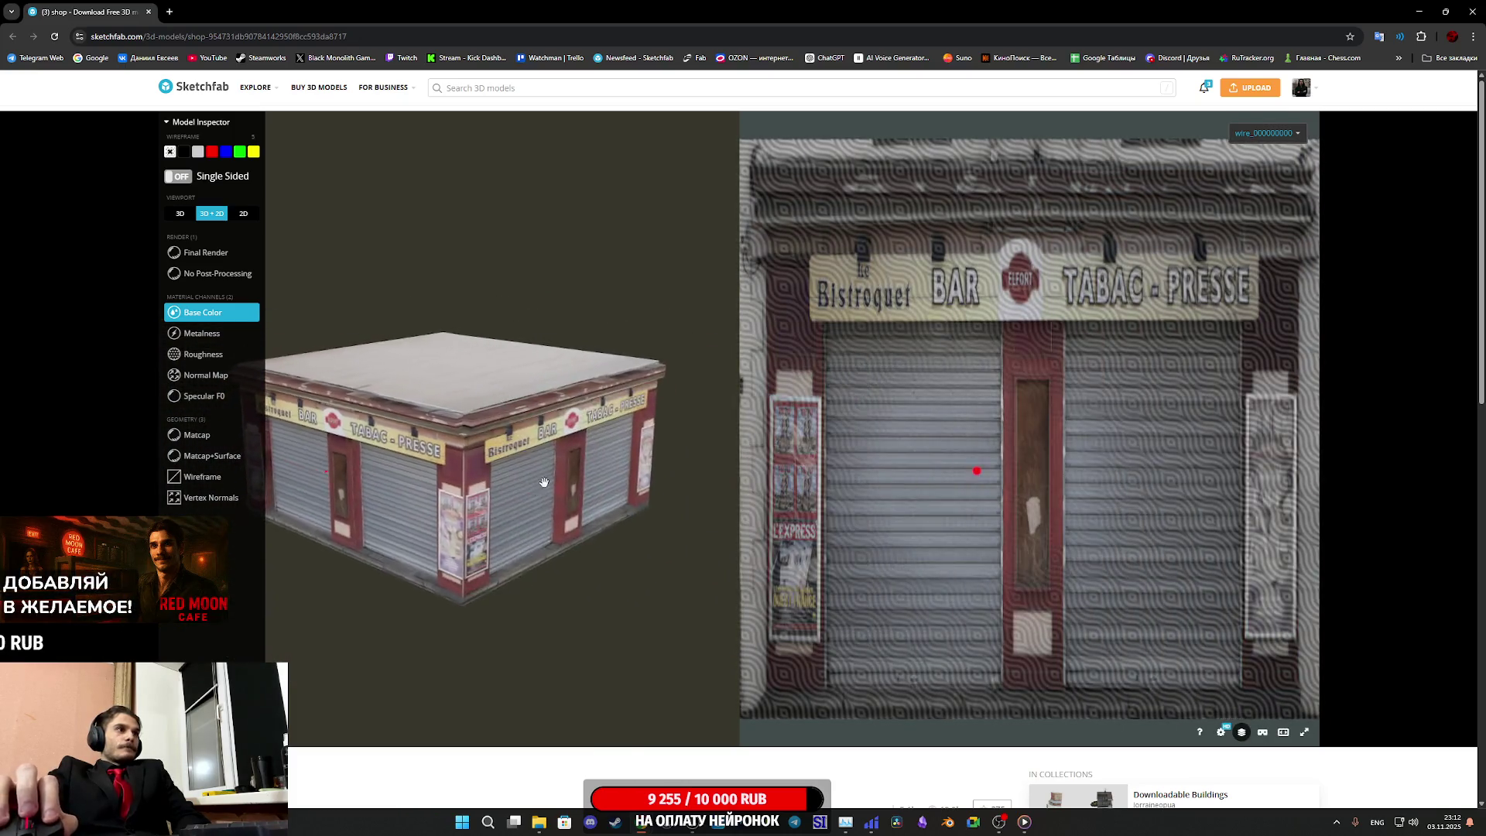
mouse_move(401, 481)
left_mouse_down()
mouse_move(702, 469)
mouse_move(660, 488)
mouse_move(544, 489)
mouse_move(514, 512)
mouse_move(482, 494)
left_mouse_up()
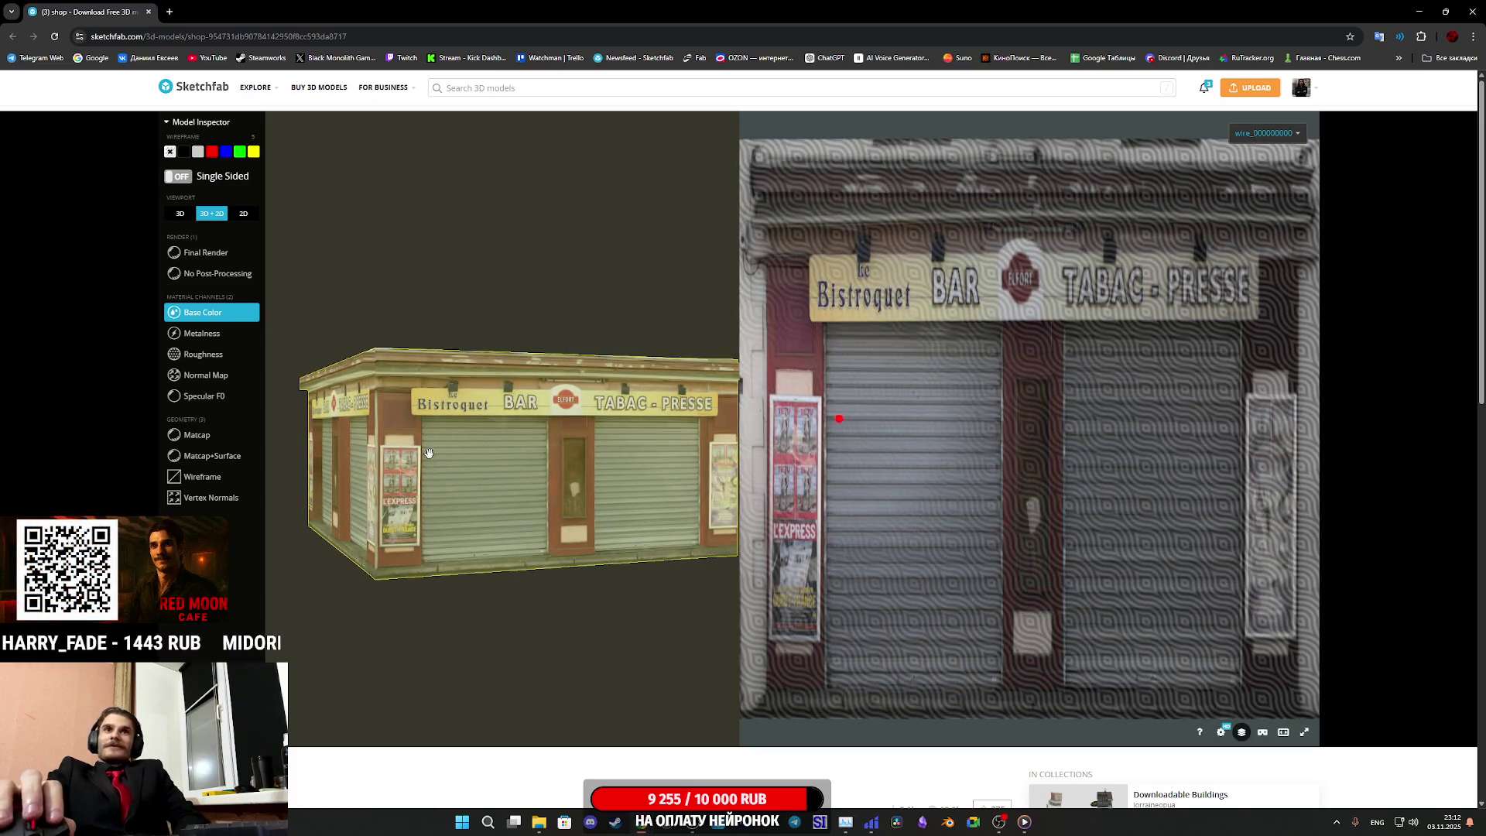
left_click_drag(562, 464, 614, 465)
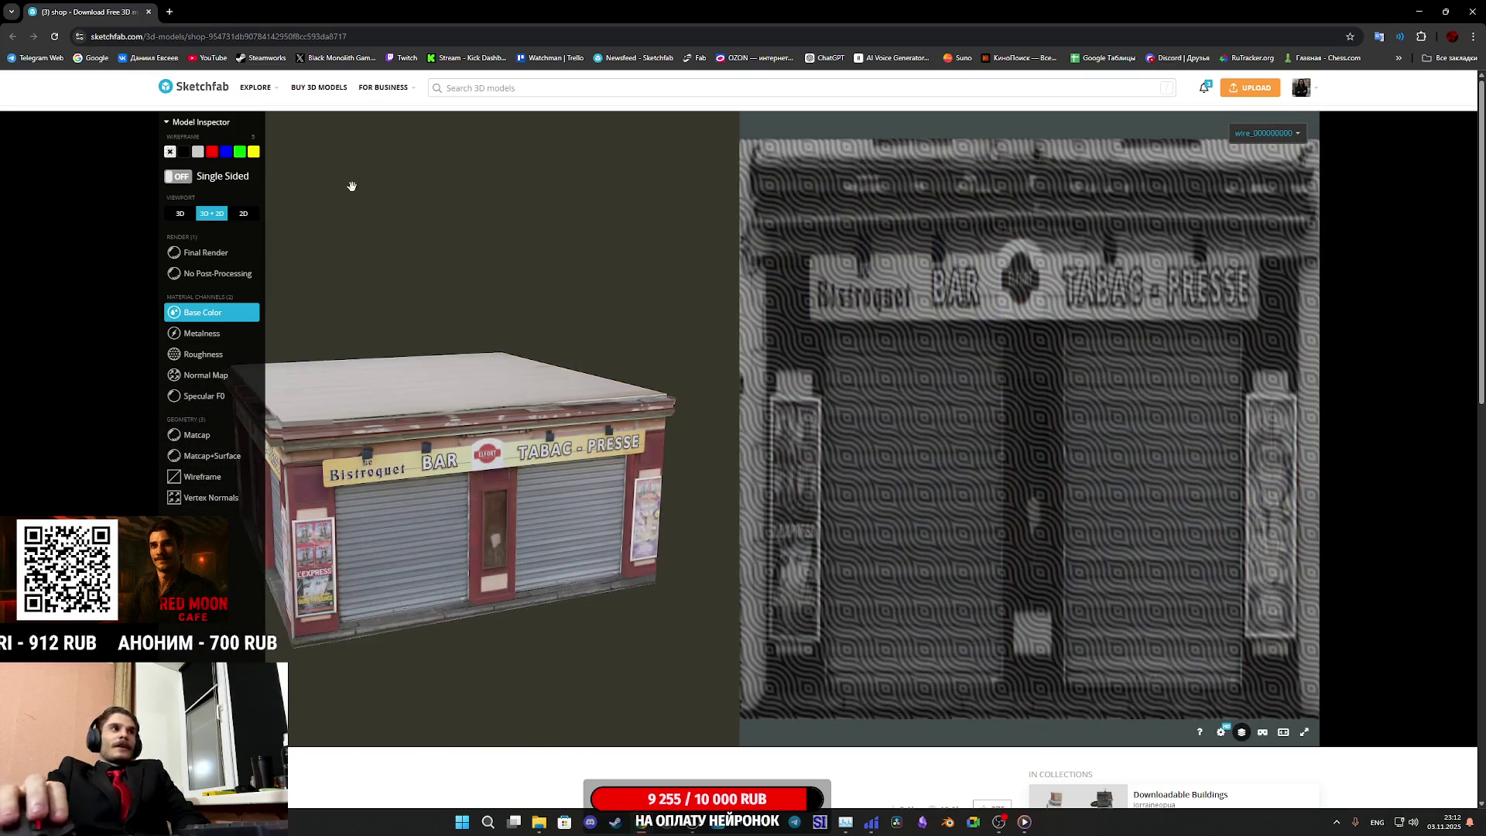
scroll(595, 665, "down", 5)
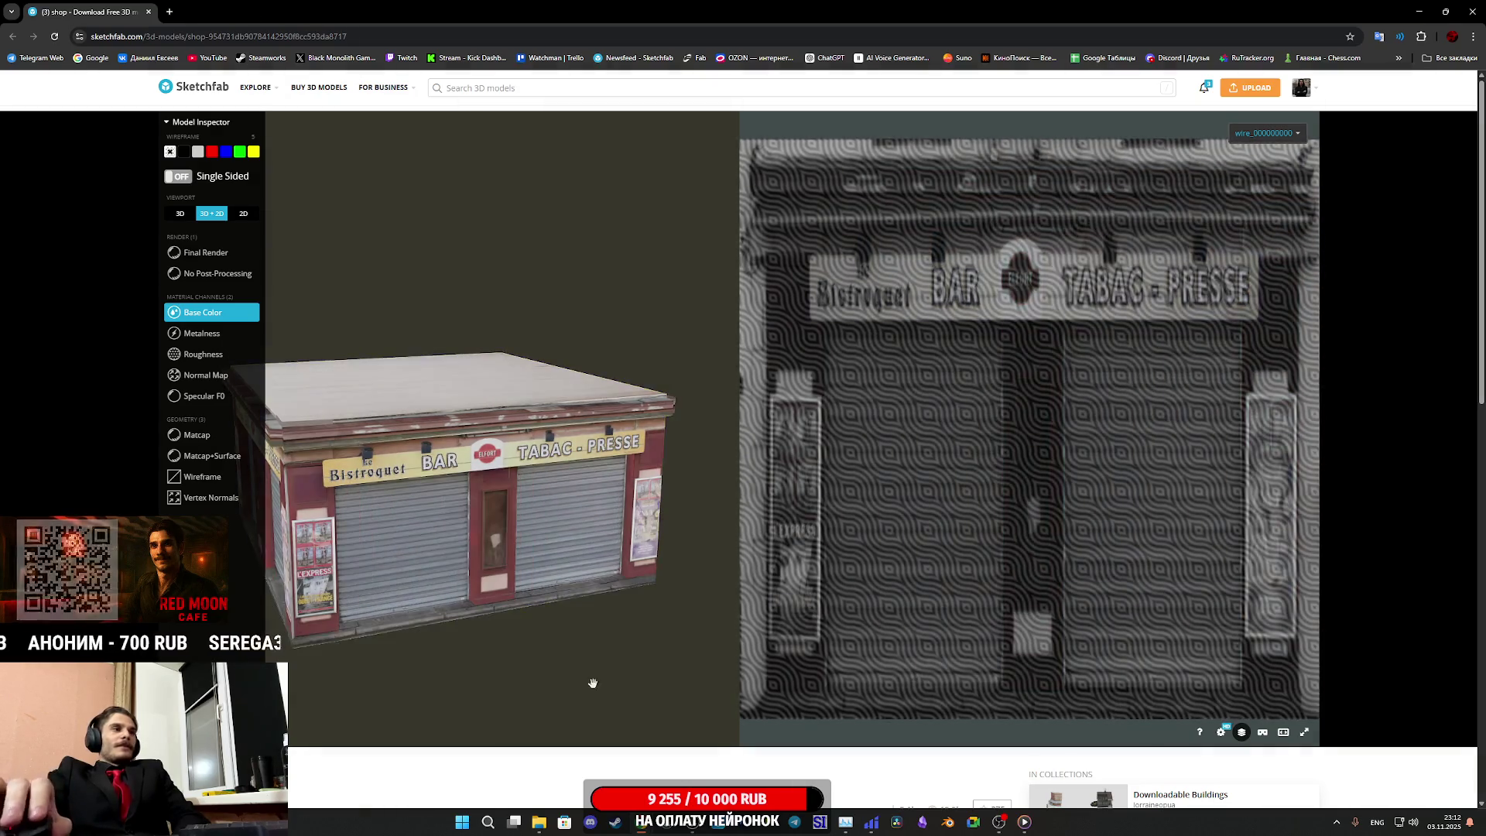
scroll(358, 640, "down", 5)
scroll(358, 641, "up", 10)
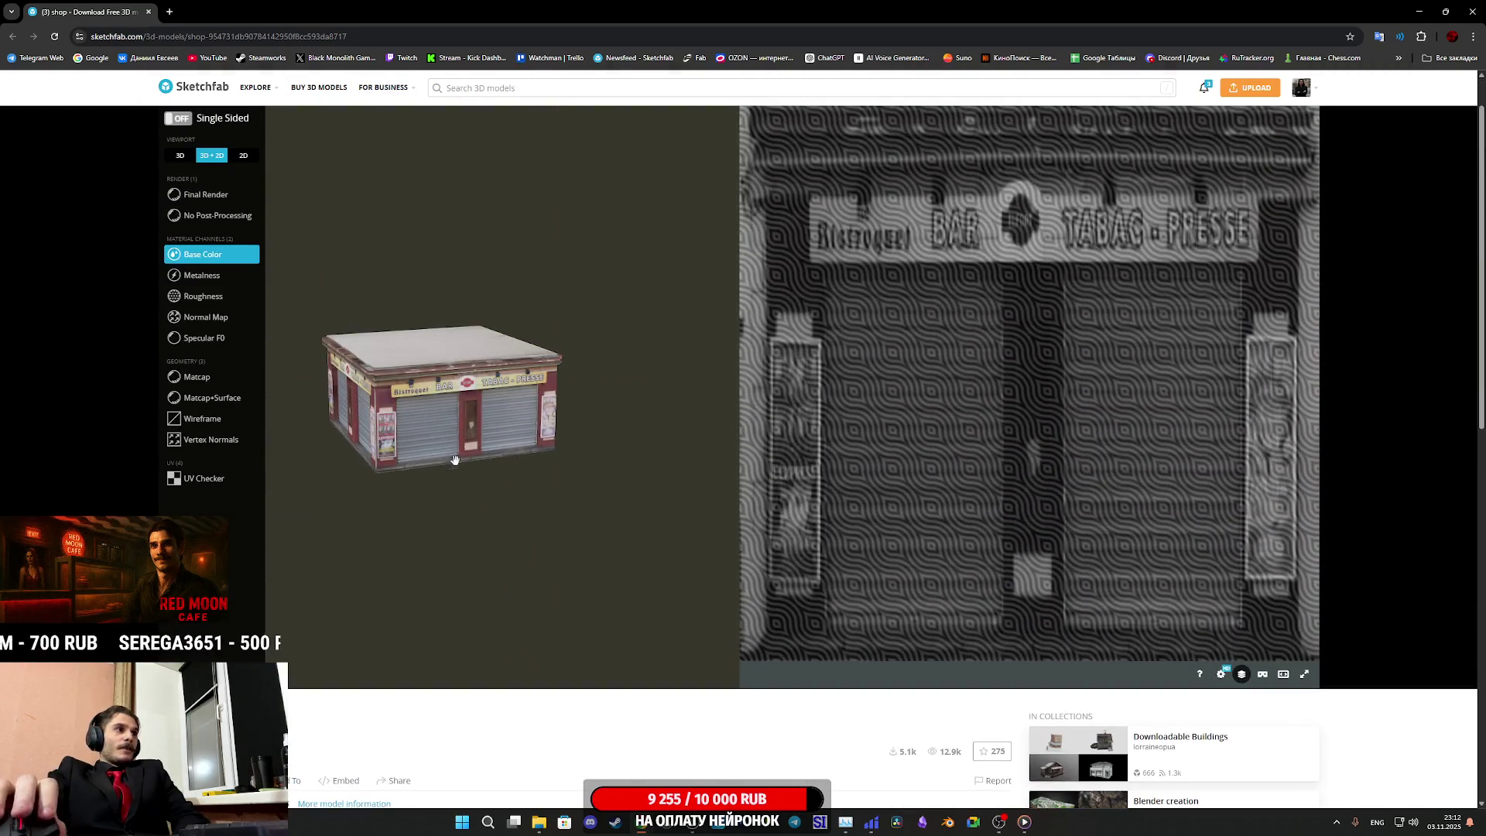
mouse_move(397, 452)
left_mouse_down()
mouse_move(387, 437)
mouse_move(372, 473)
mouse_move(505, 473)
left_mouse_up()
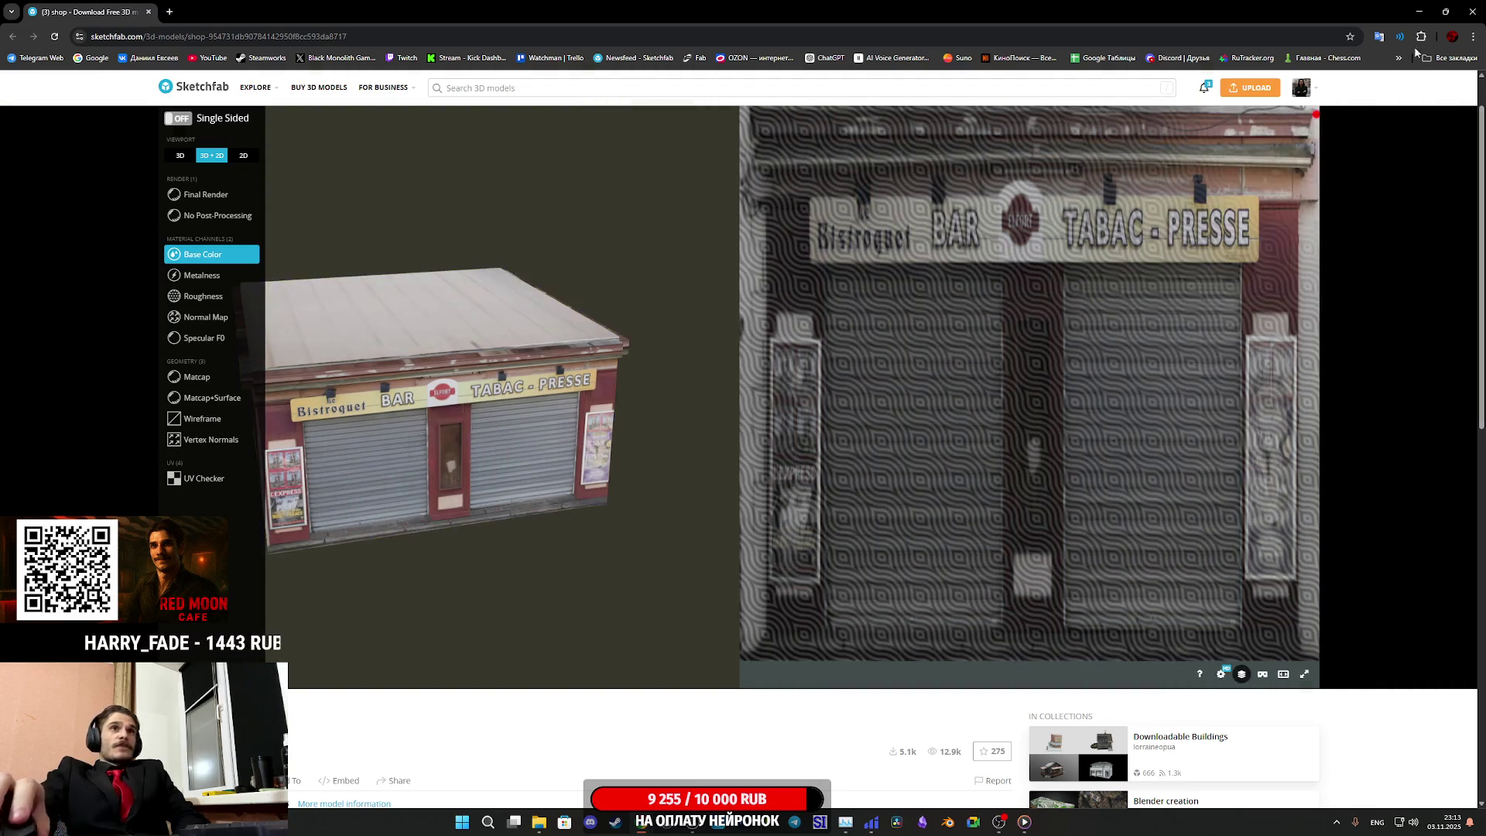
left_click(1449, 57)
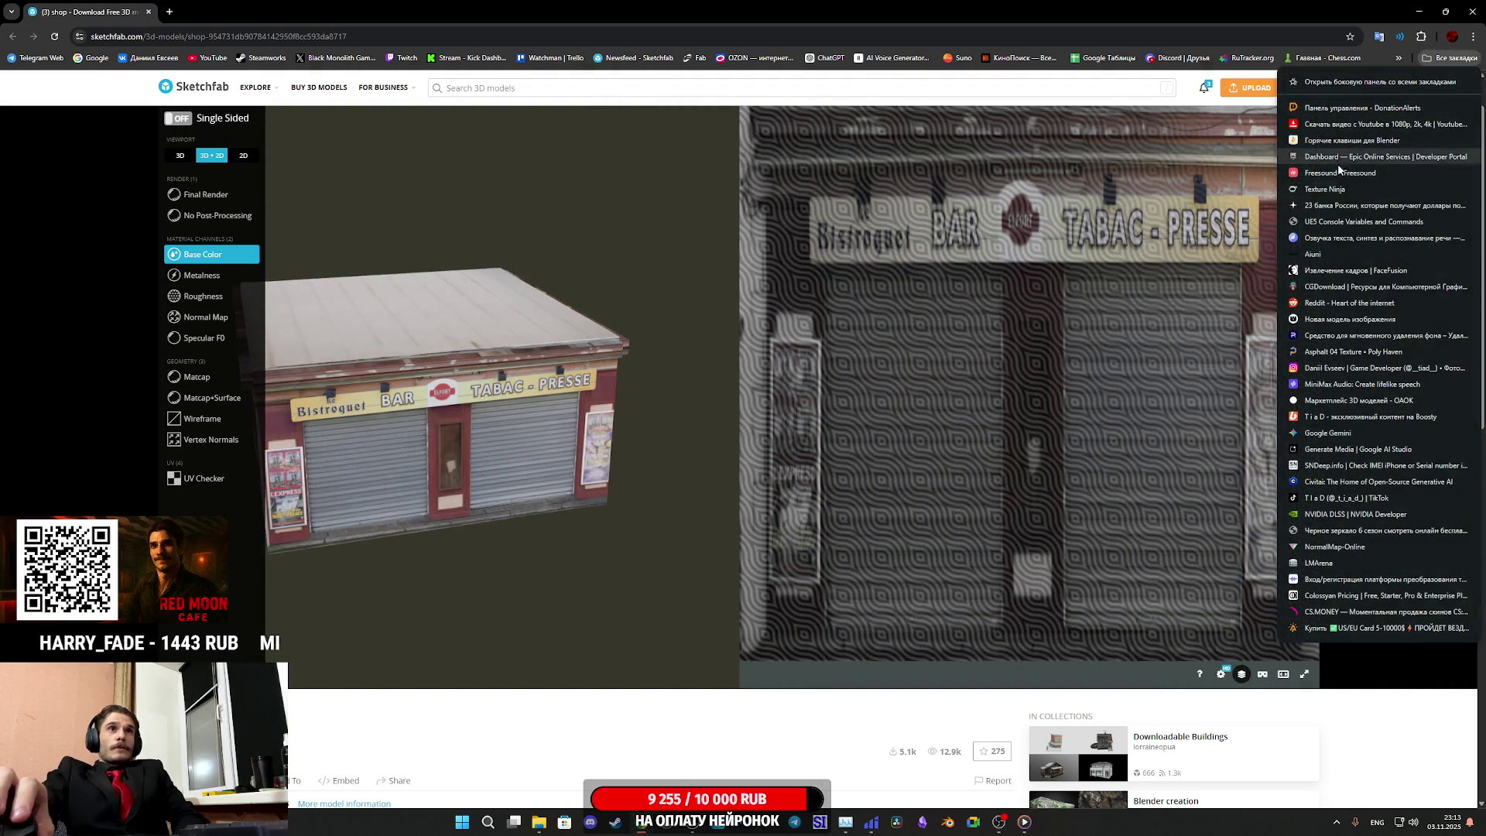
Open the MiniMax Audio bookmark in a new tab and switch to that tab
middle_click(1354, 400)
left_click(213, 8)
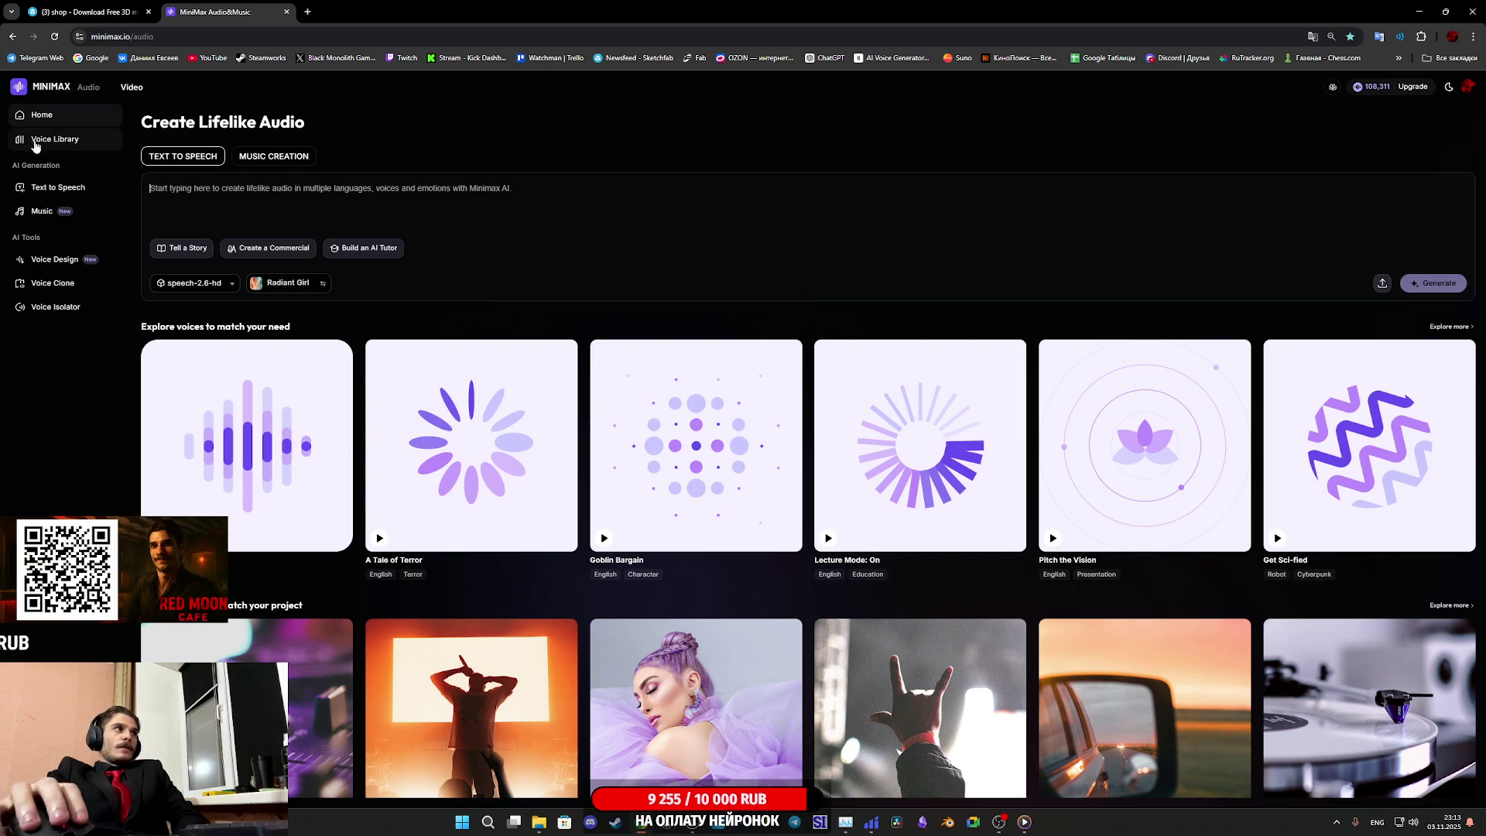
Open the Speech Synthesis text-to-speech page, using the speech-2.6-hd model
left_click(47, 189)
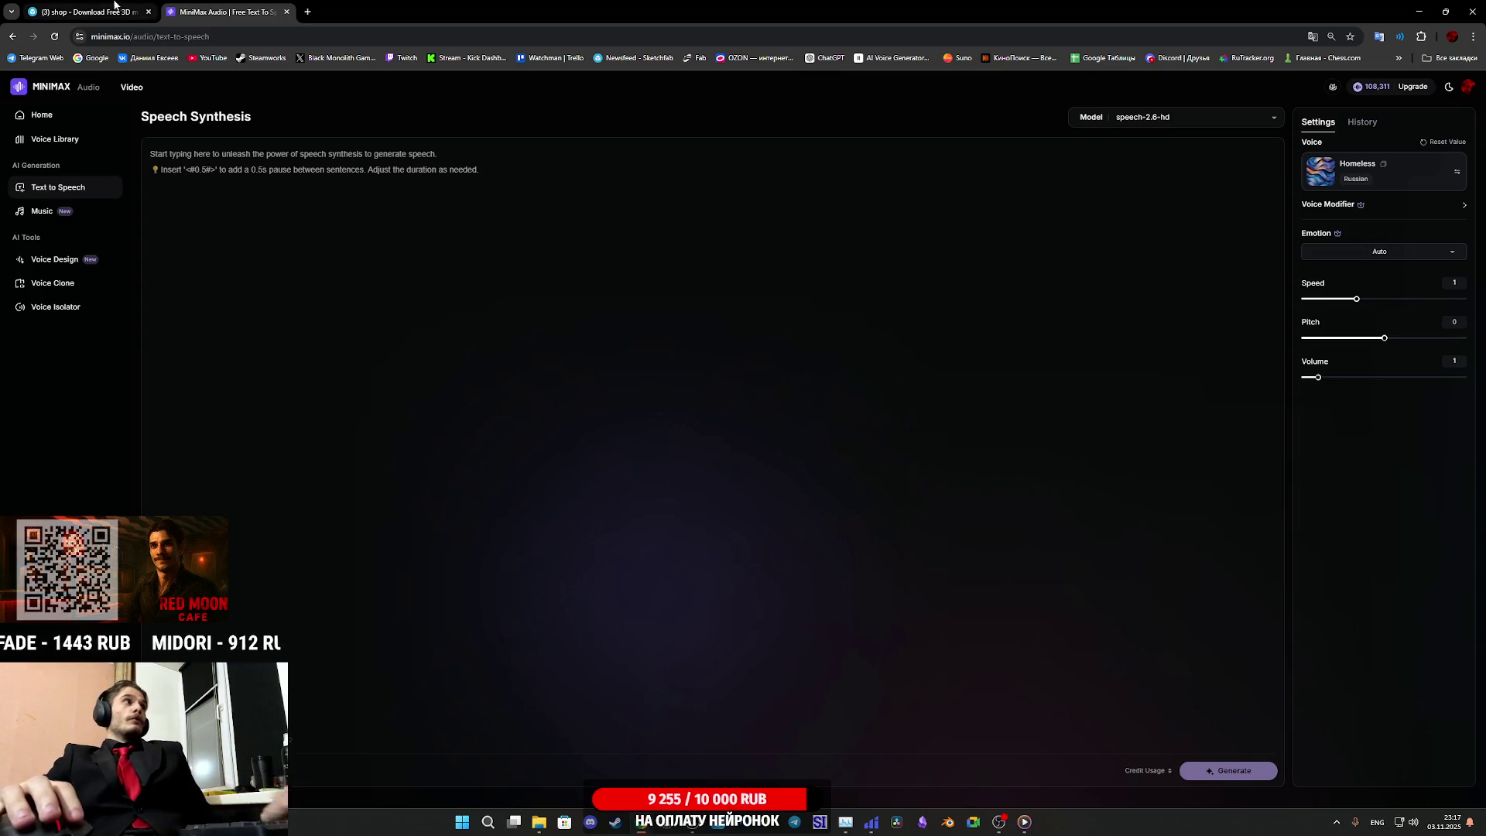
Return to the Sketchfab shop tab and view the model as a wireframe, zoomed in from the front
left_click(93, 12)
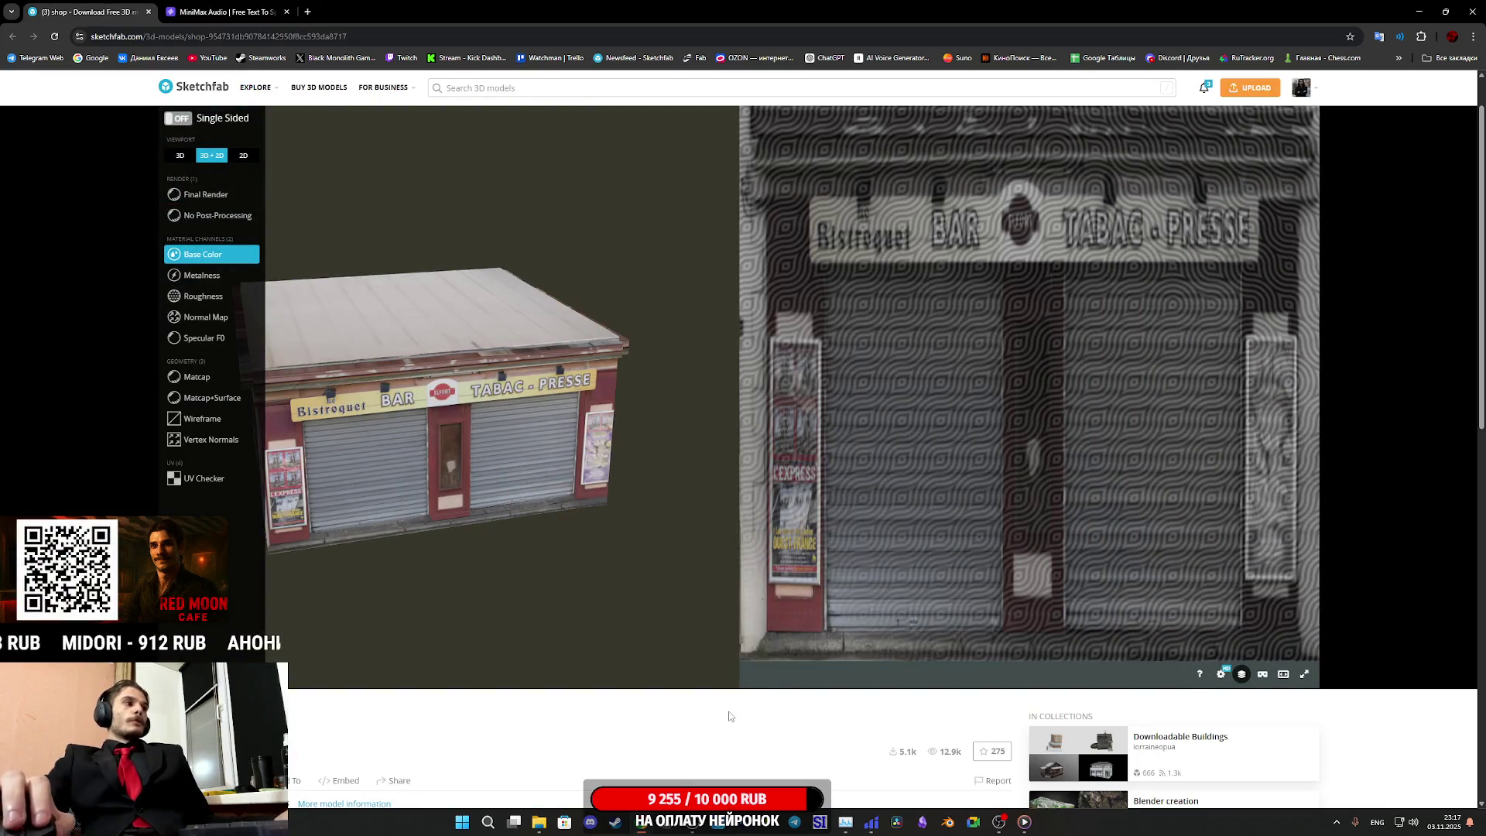
scroll(726, 696, "down", 4)
scroll(720, 681, "up", 3)
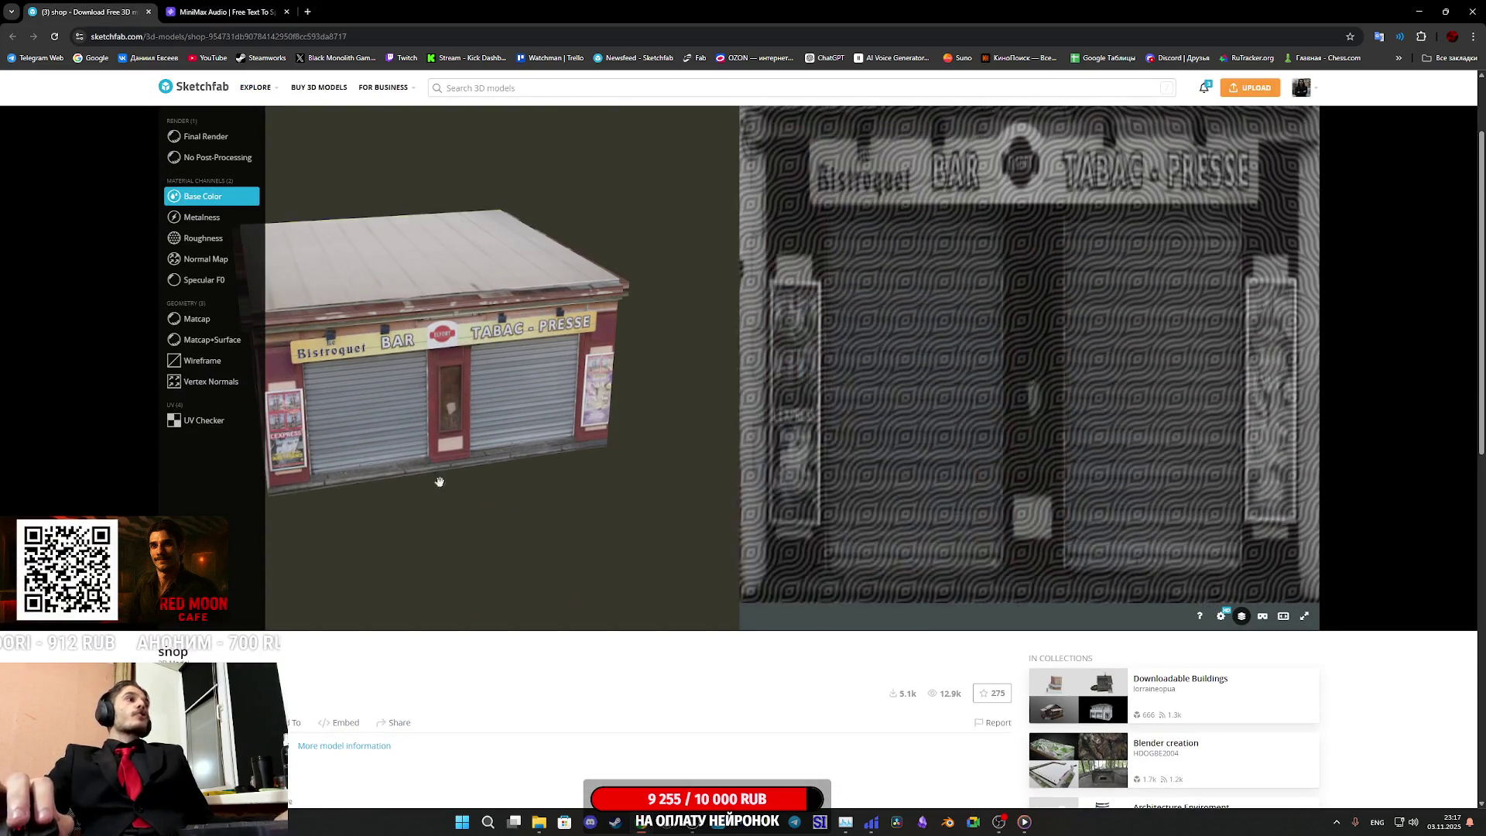
left_click(202, 361)
left_click_drag(474, 328, 467, 404)
scroll(429, 318, "up", 3)
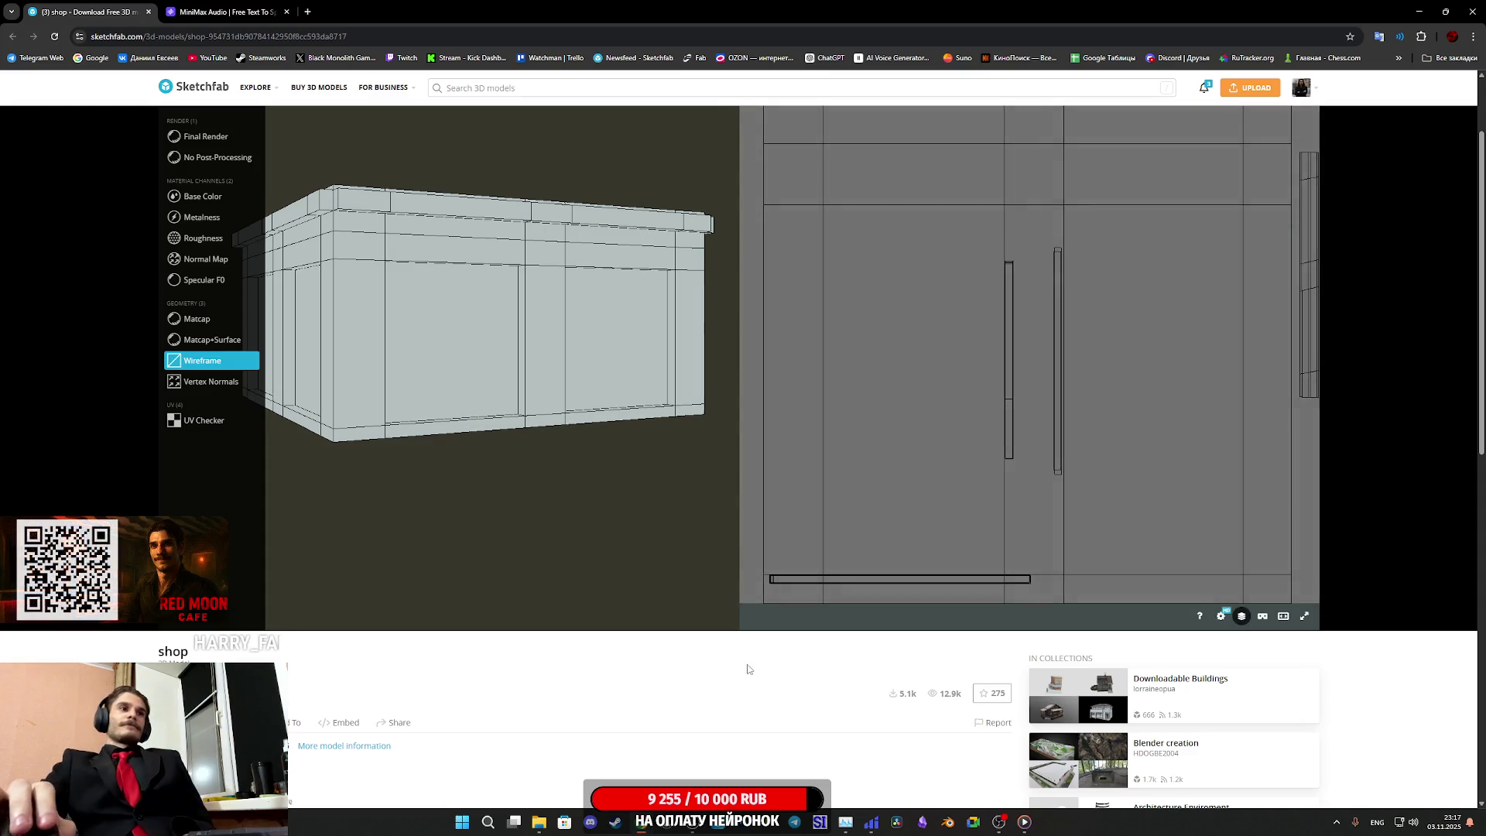
scroll(929, 415, "down", 3)
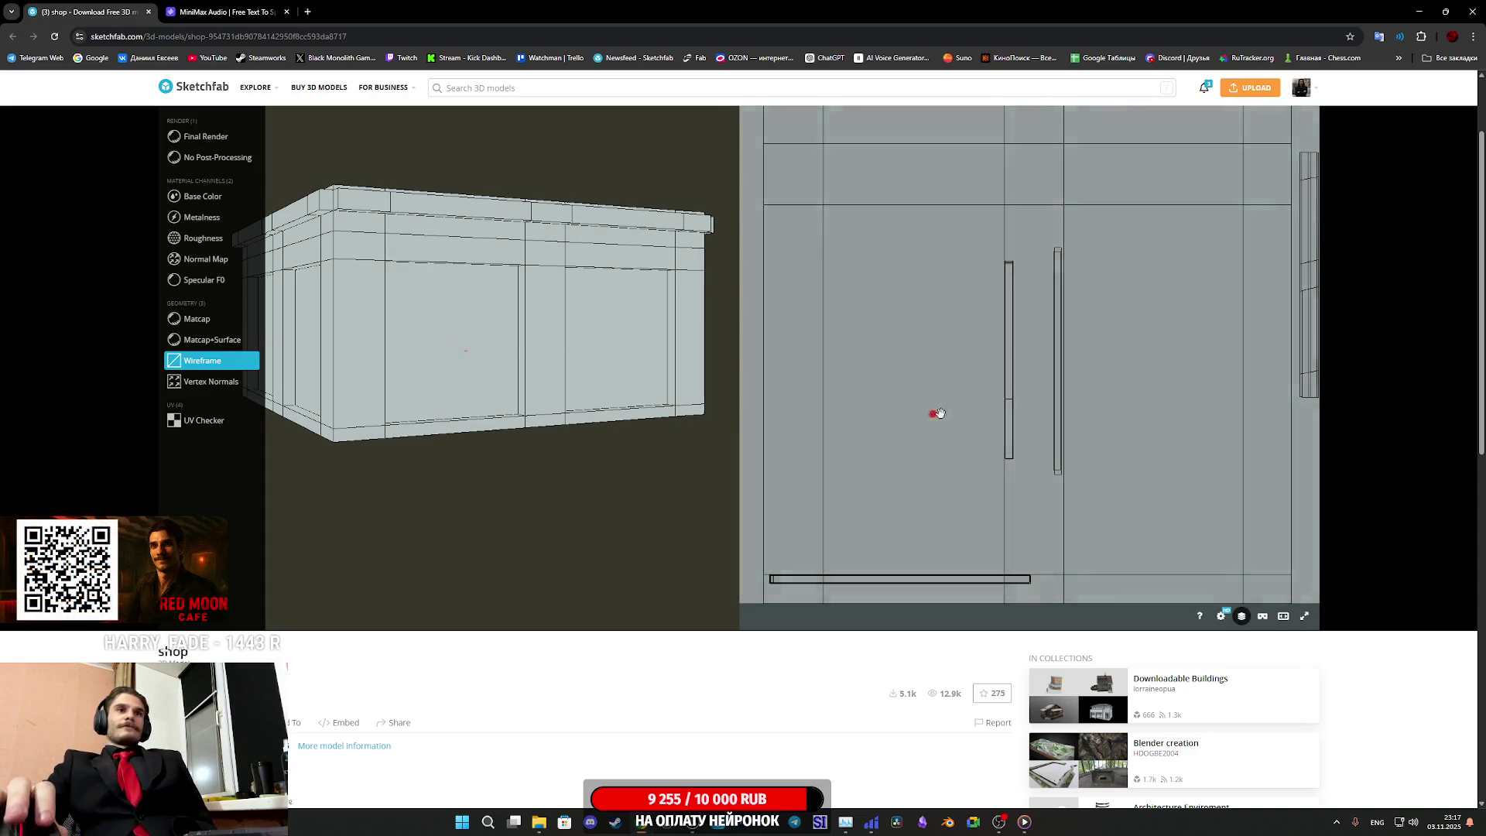
scroll(956, 414, "up", 2)
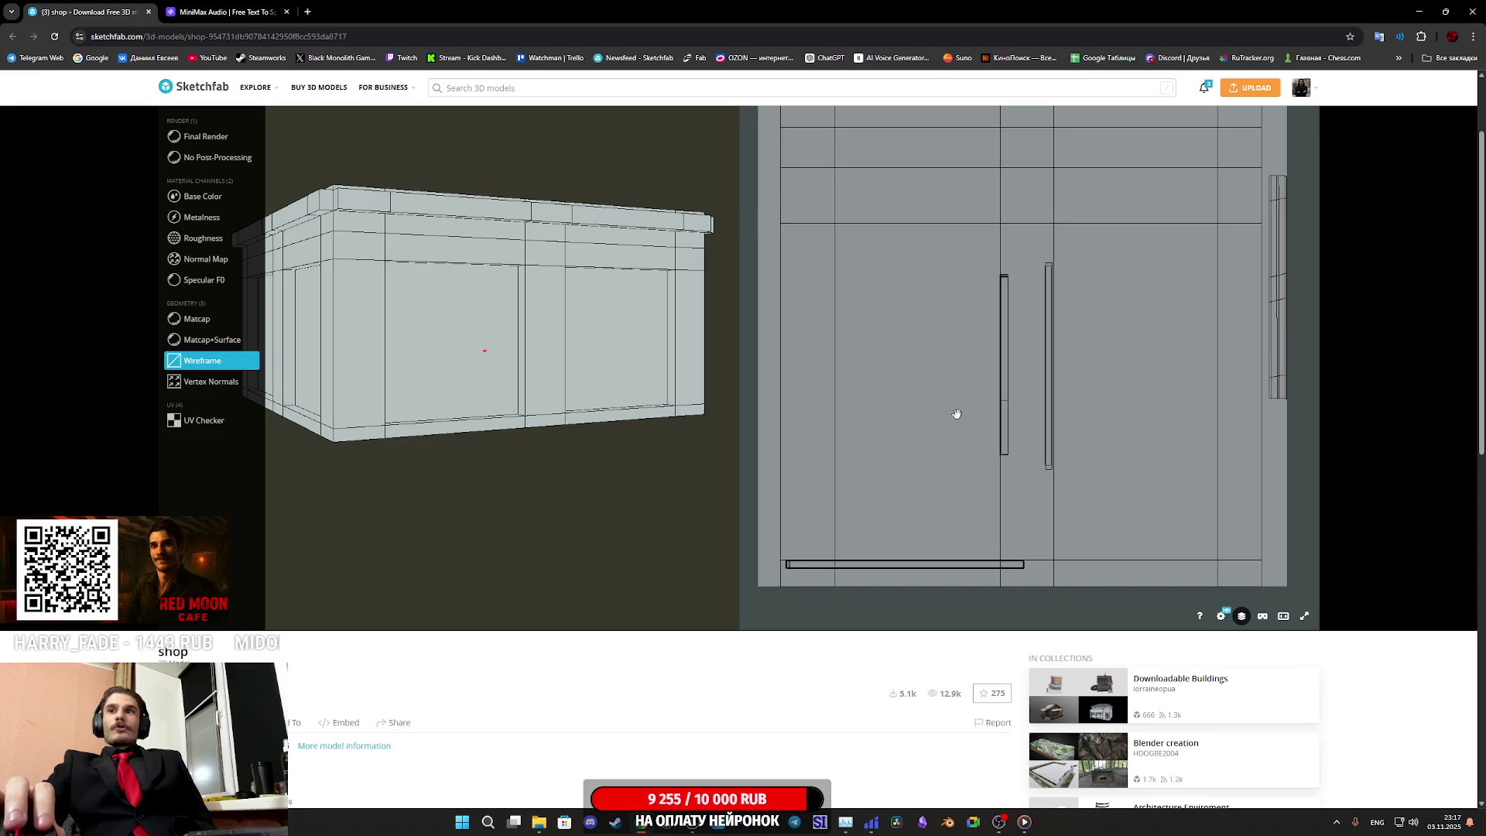
scroll(957, 414, "up", 1)
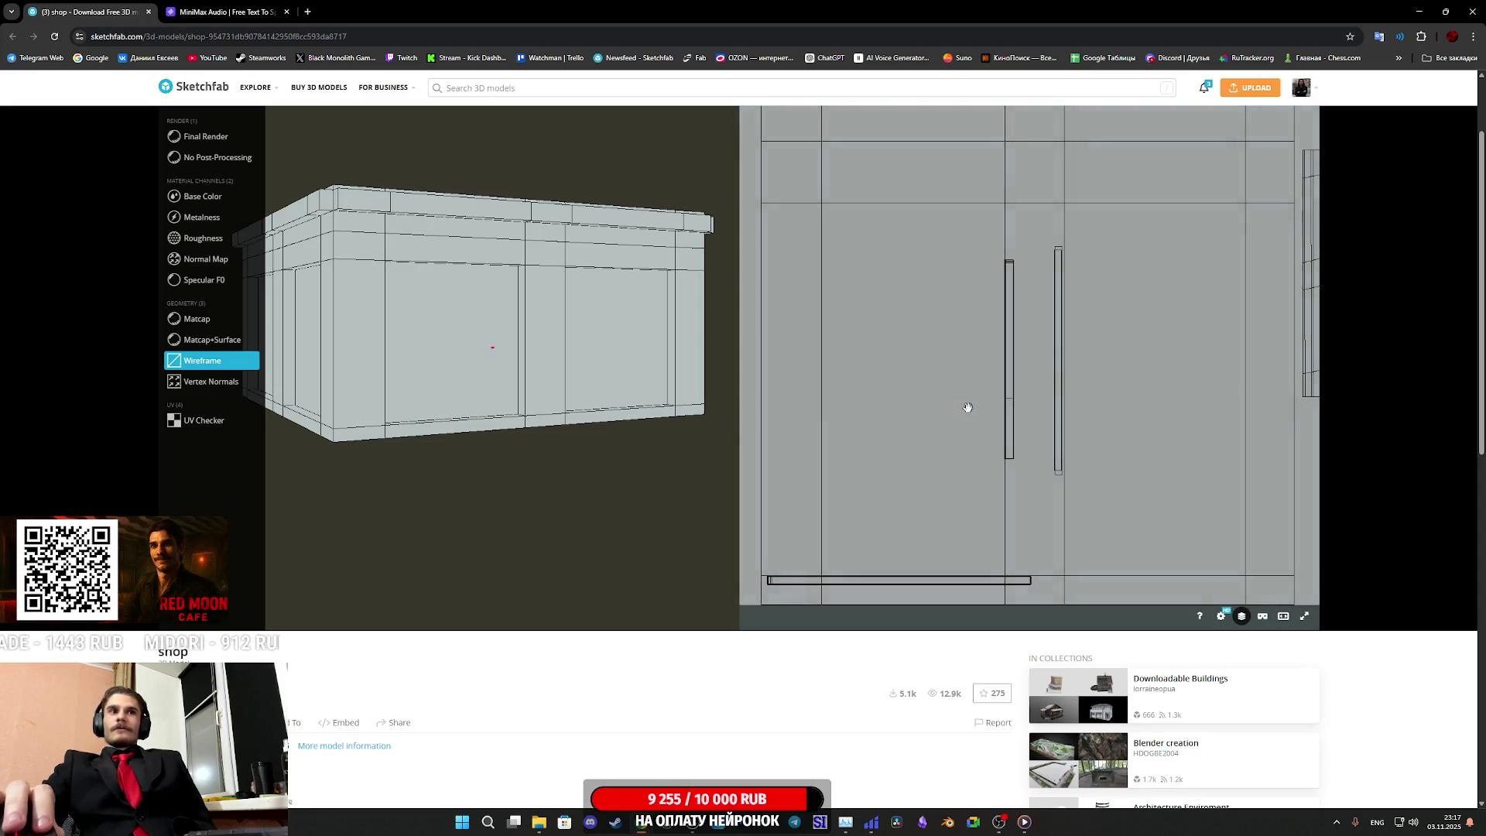
left_click_drag(1023, 389, 1023, 416)
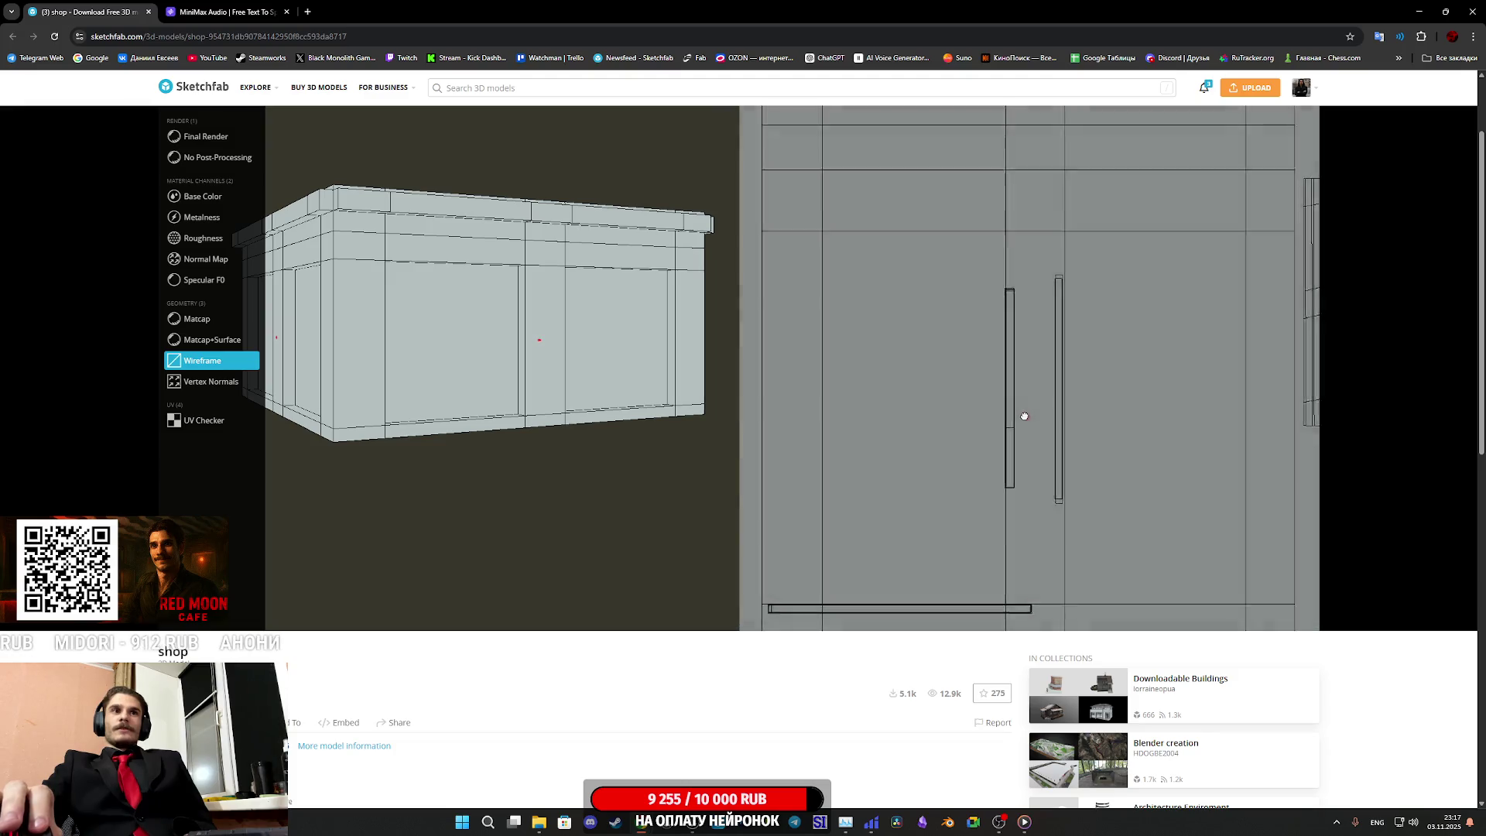
scroll(1412, 754, "up", 2)
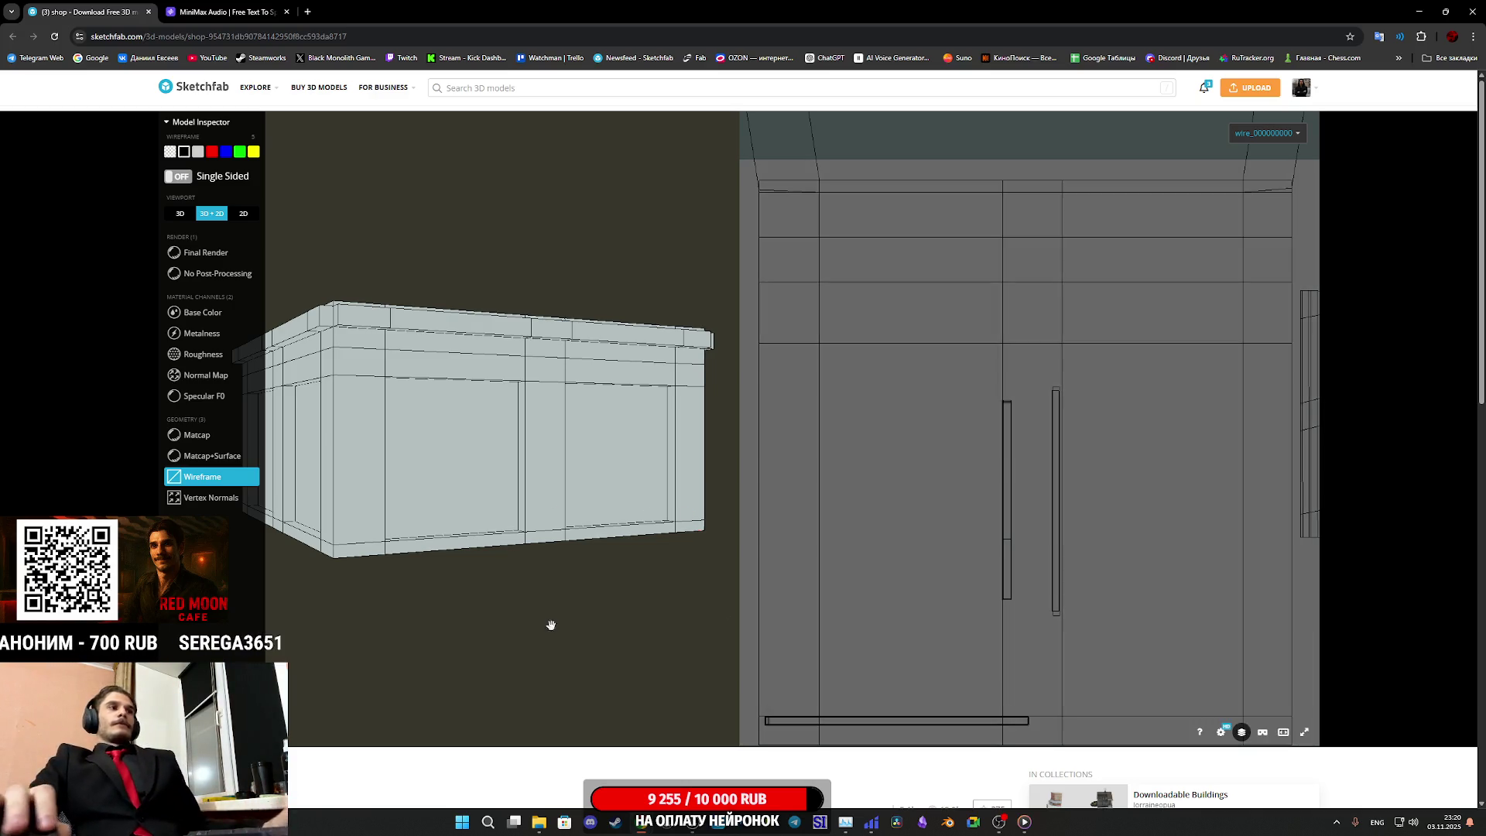
Switch the shop model from wireframe to Base Color textures and scroll down to its description and comments
mouse_move(497, 504)
left_mouse_down()
mouse_move(434, 541)
mouse_move(493, 510)
left_mouse_up()
scroll(493, 510, "up", 3)
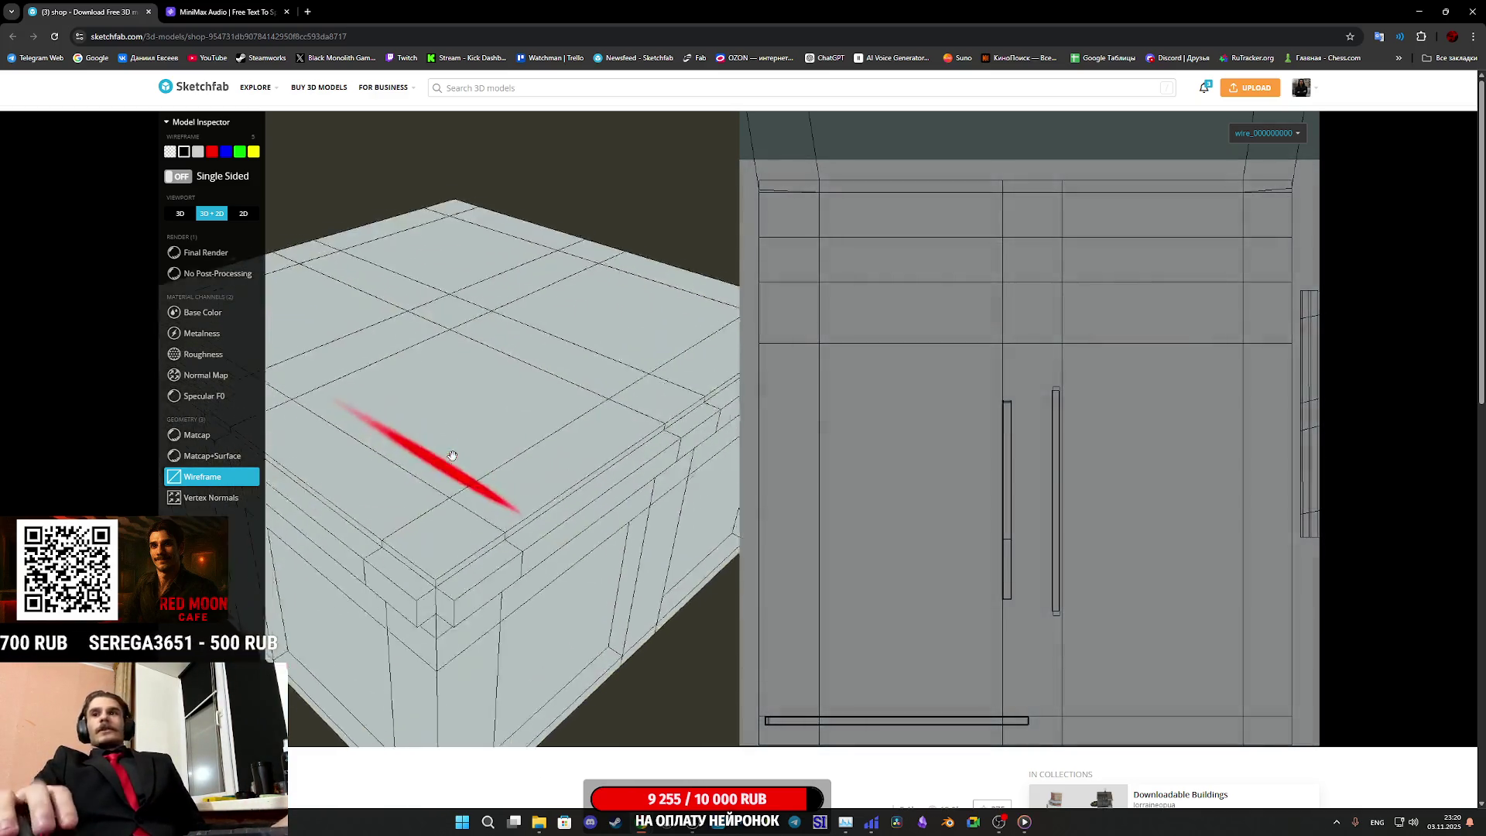
scroll(465, 464, "down", 3)
left_click(186, 311)
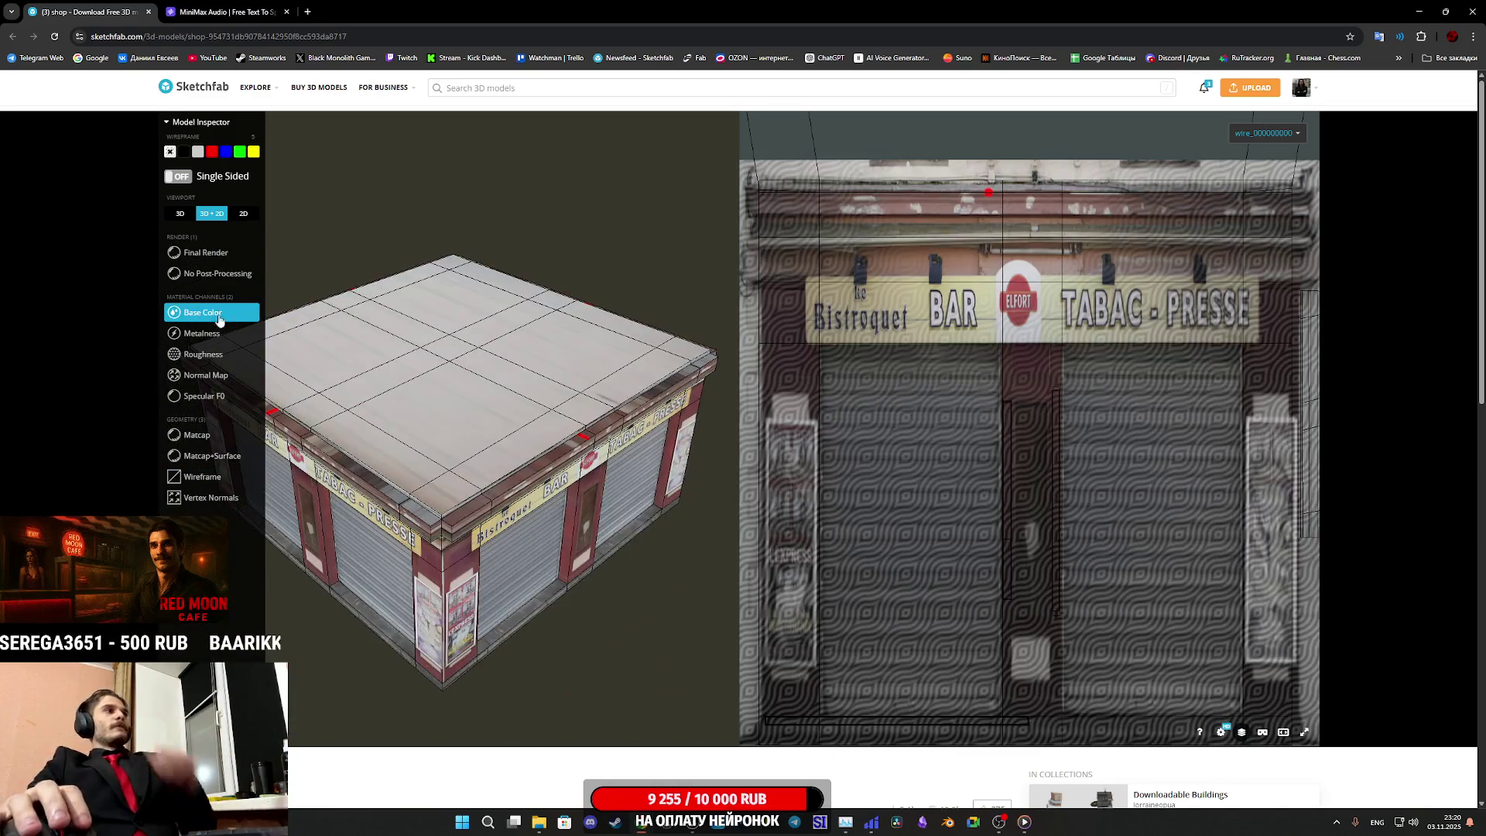
scroll(711, 721, "down", 4)
scroll(889, 647, "down", 5)
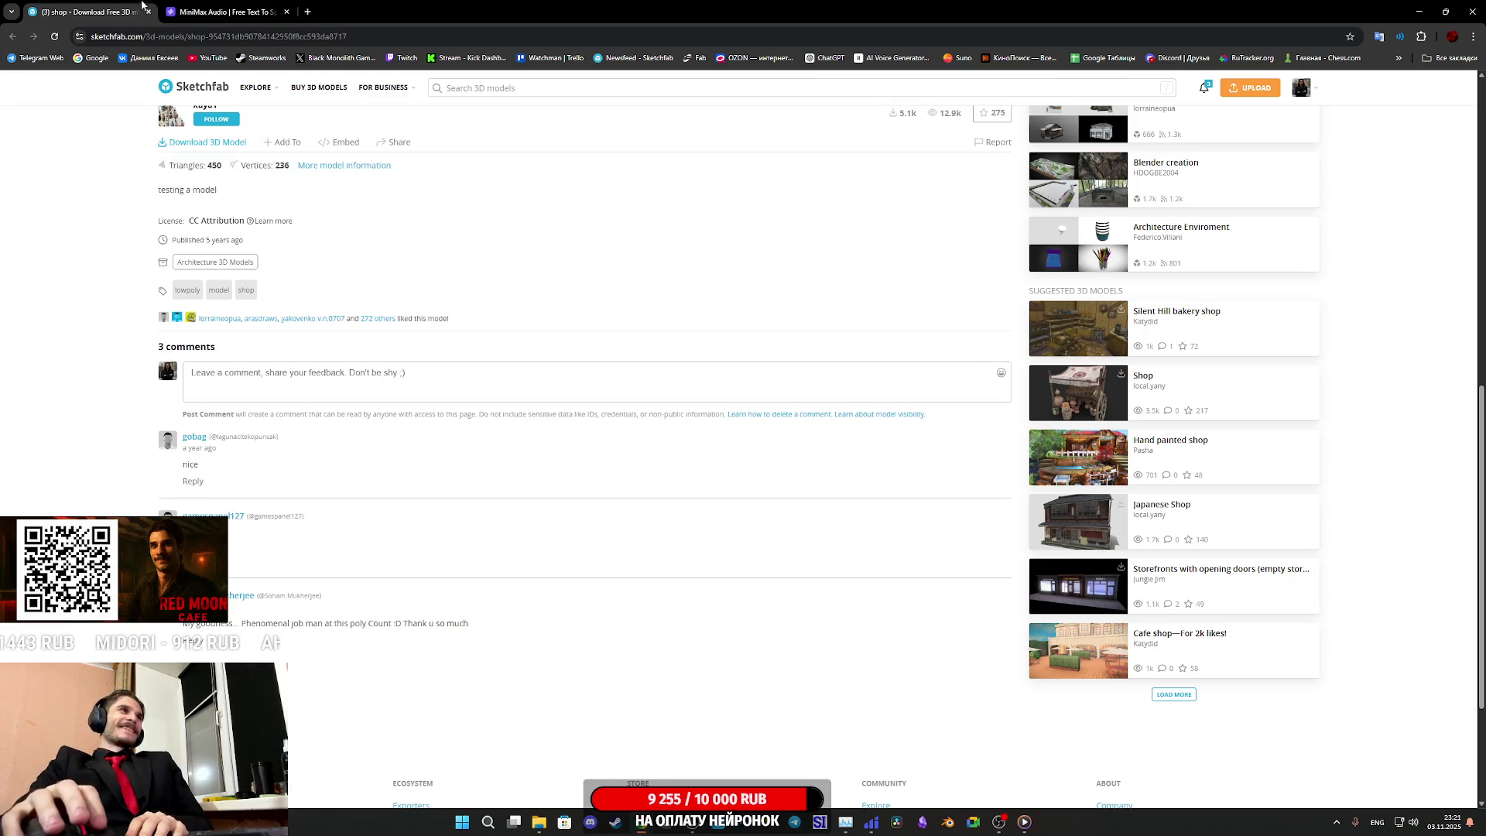
Switch to the MiniMax Audio tab, then bring the CafeGame Unreal Editor window forward
left_click(222, 8)
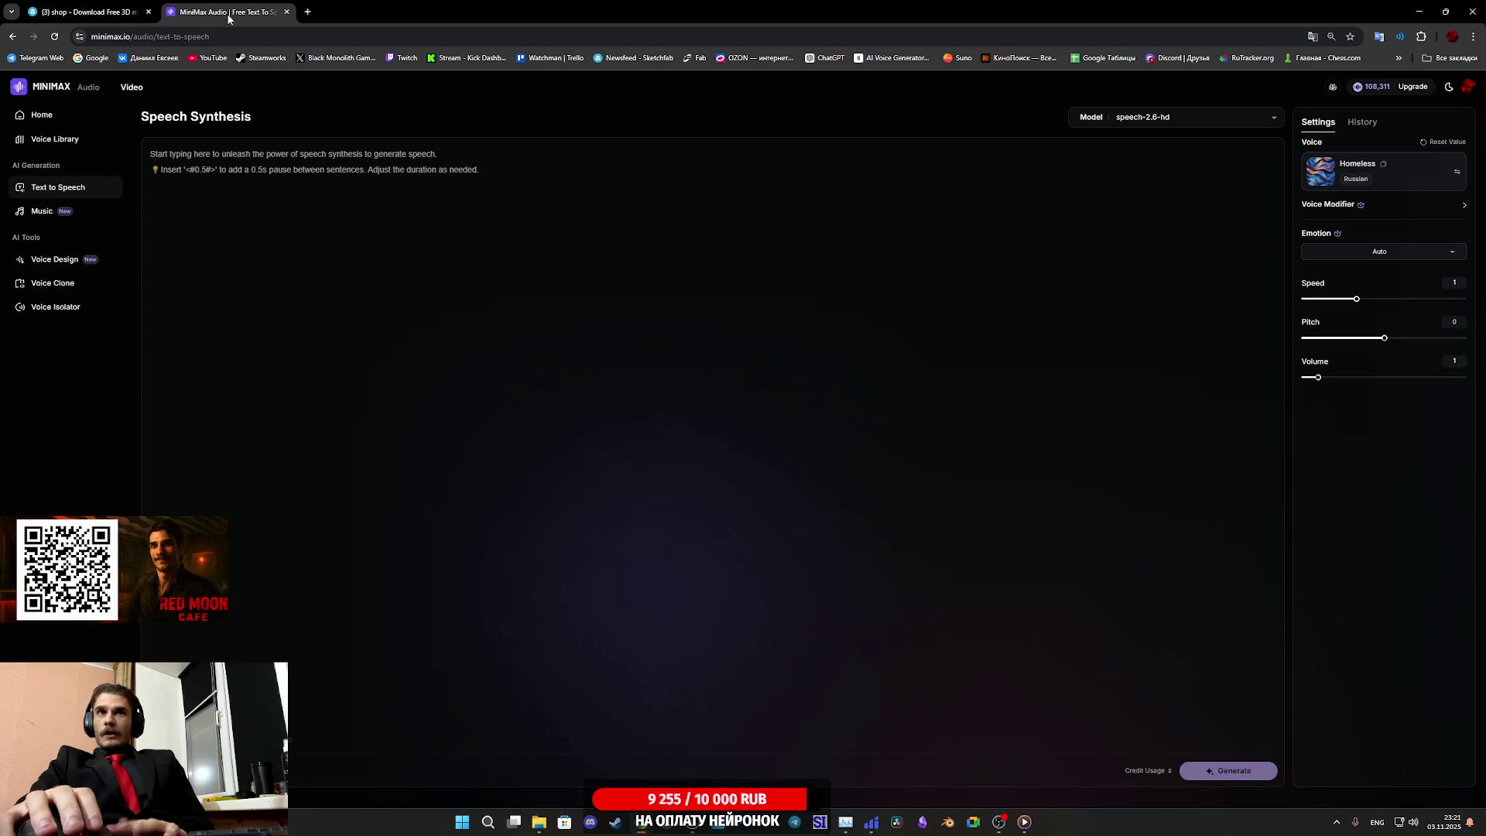
mouse_move(685, 830)
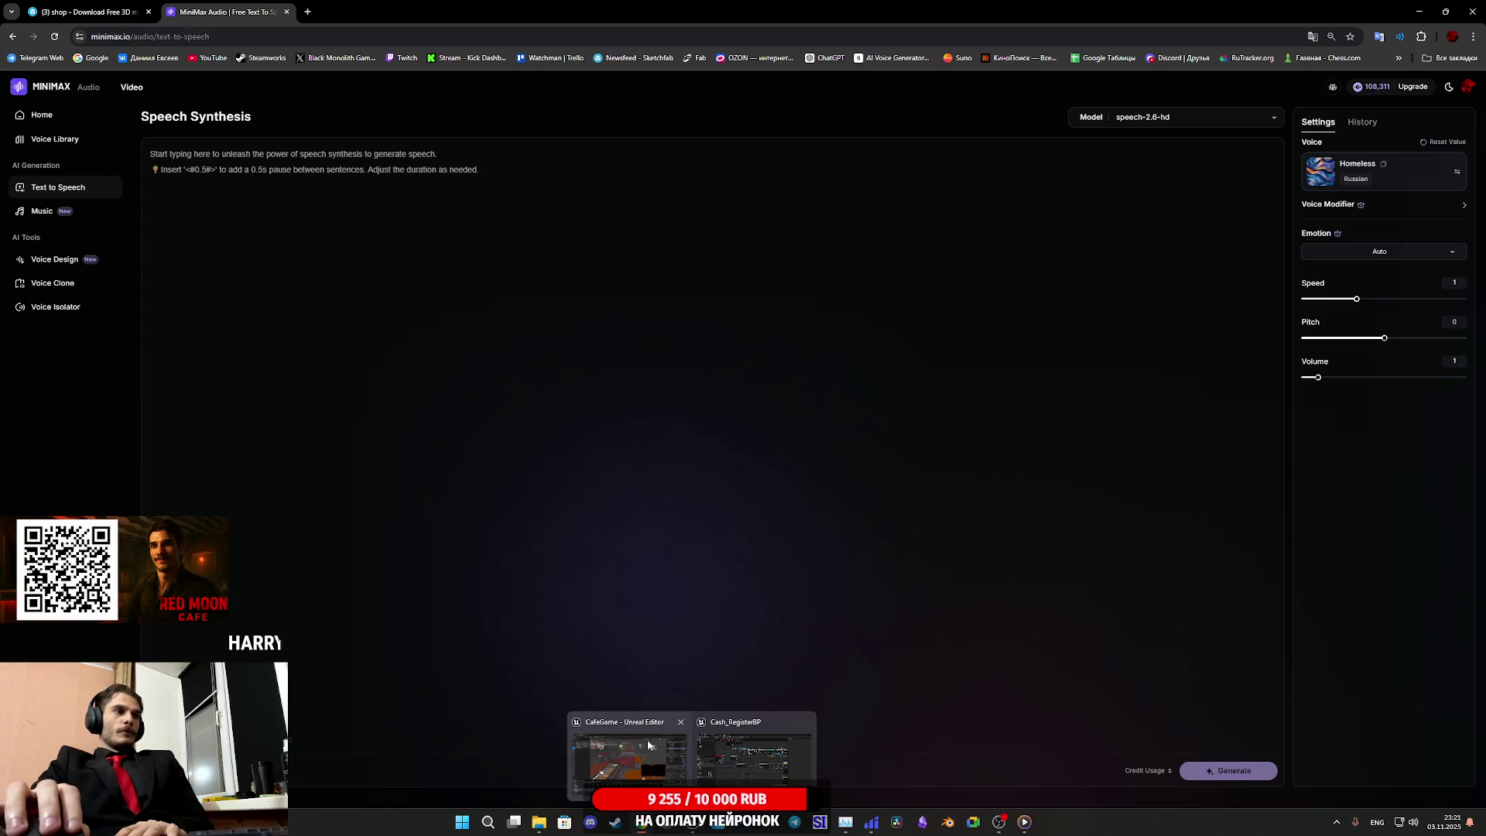
left_click(648, 745)
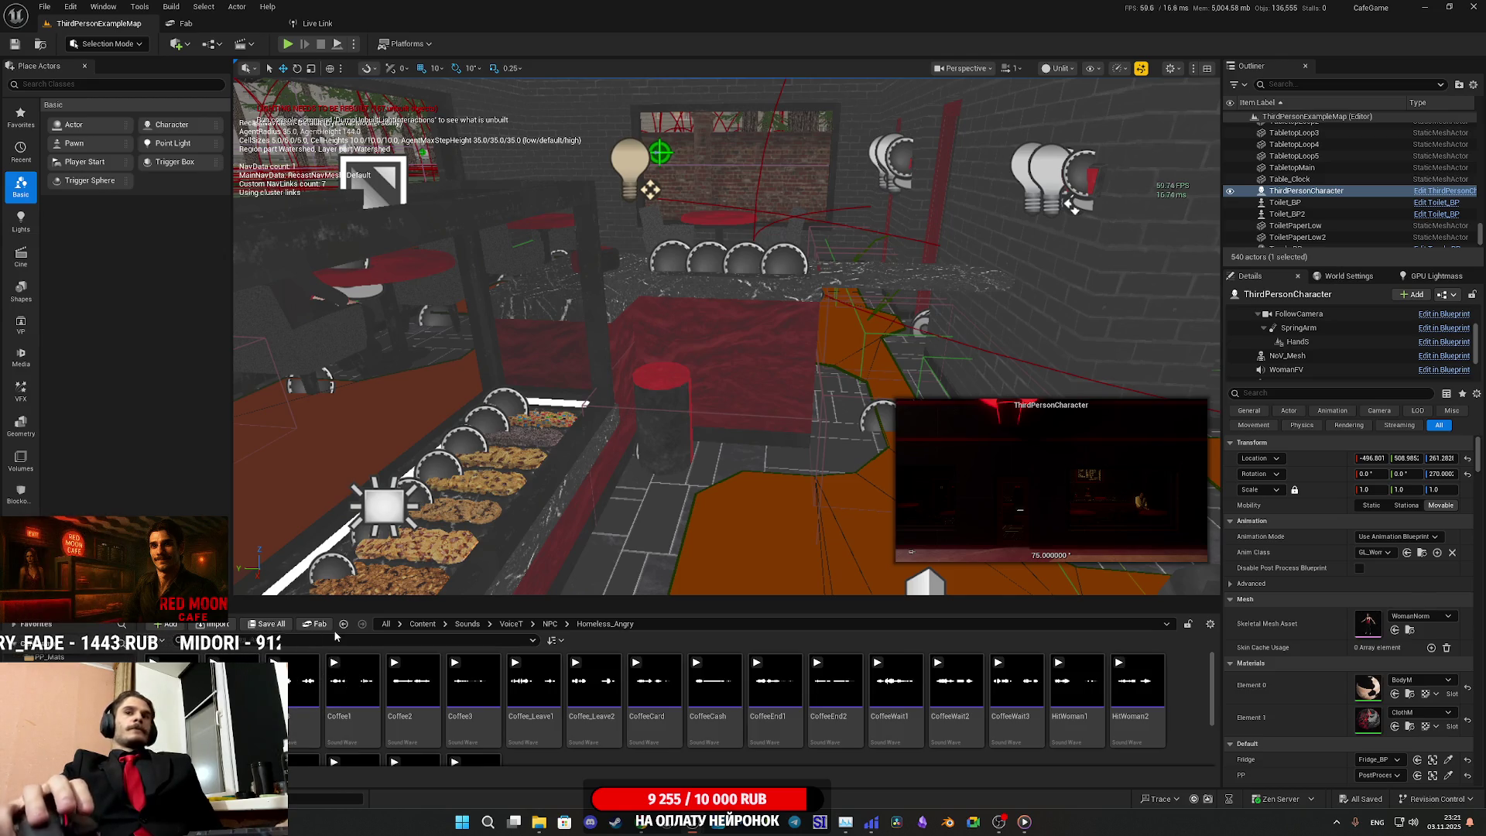
Fly the camera toward the cafe building, then play the level in fullscreen
key("w")
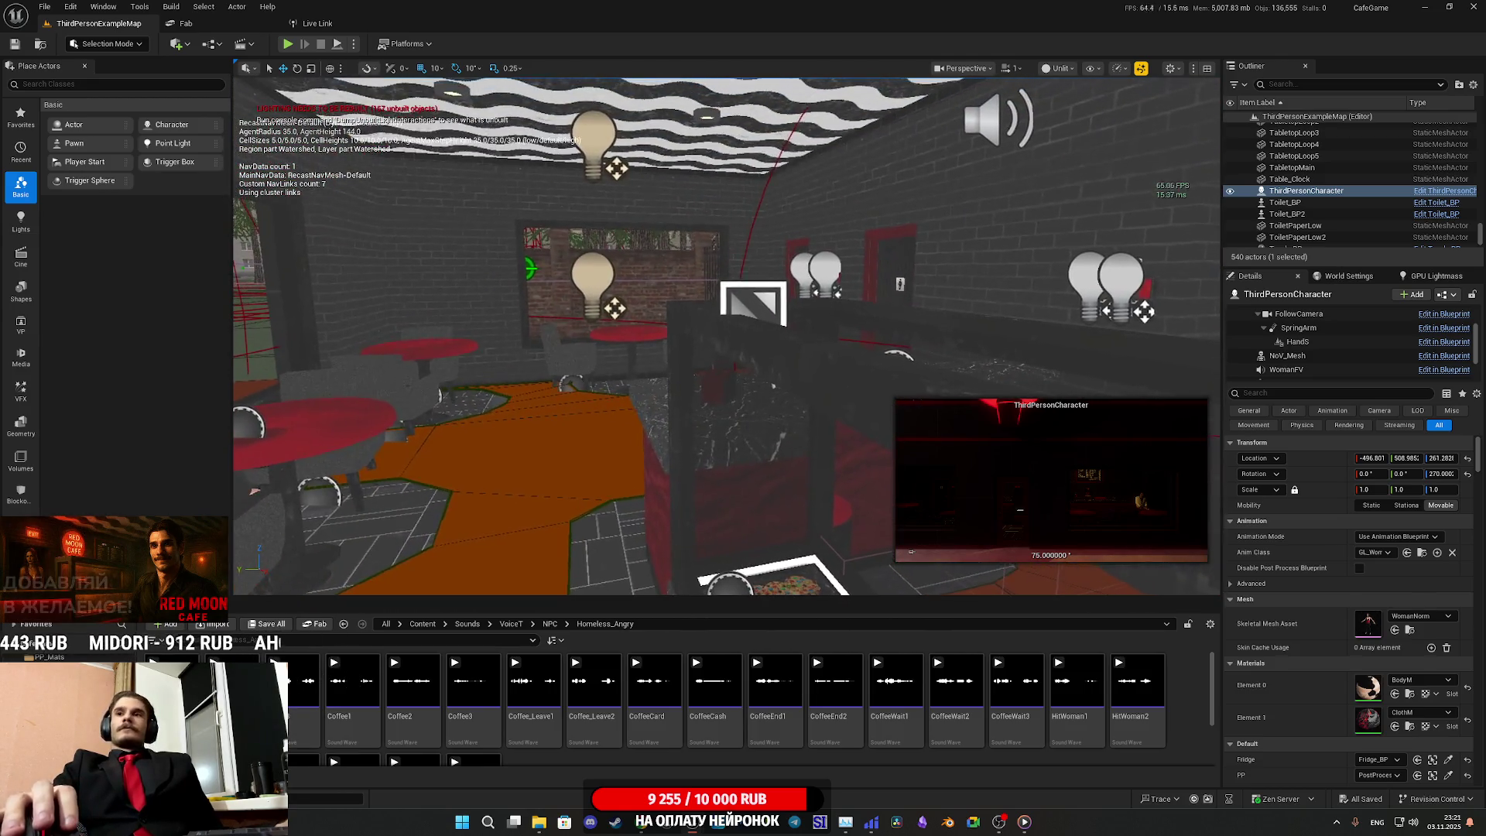
key("w")
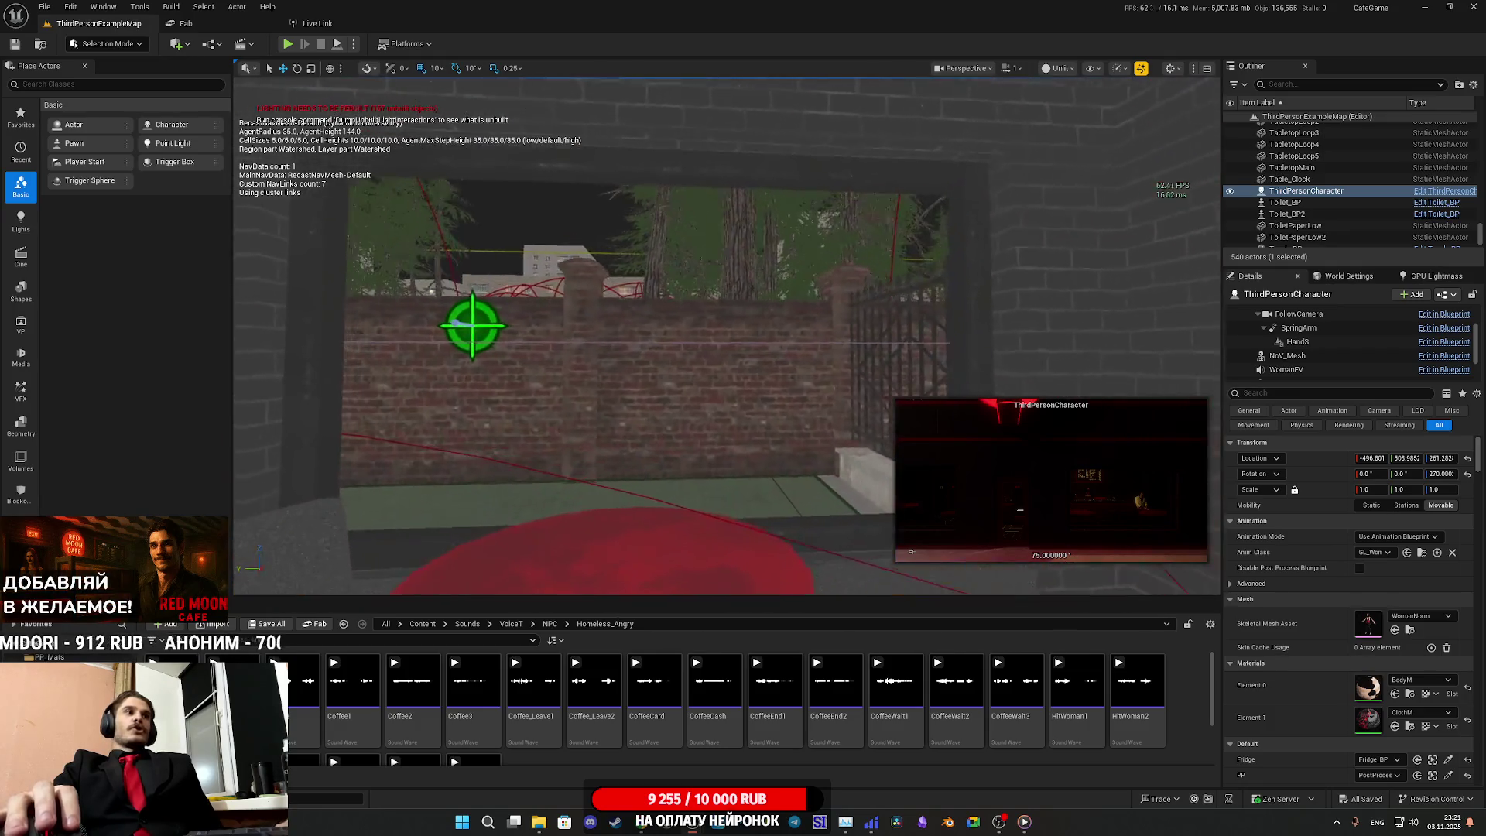
key("w")
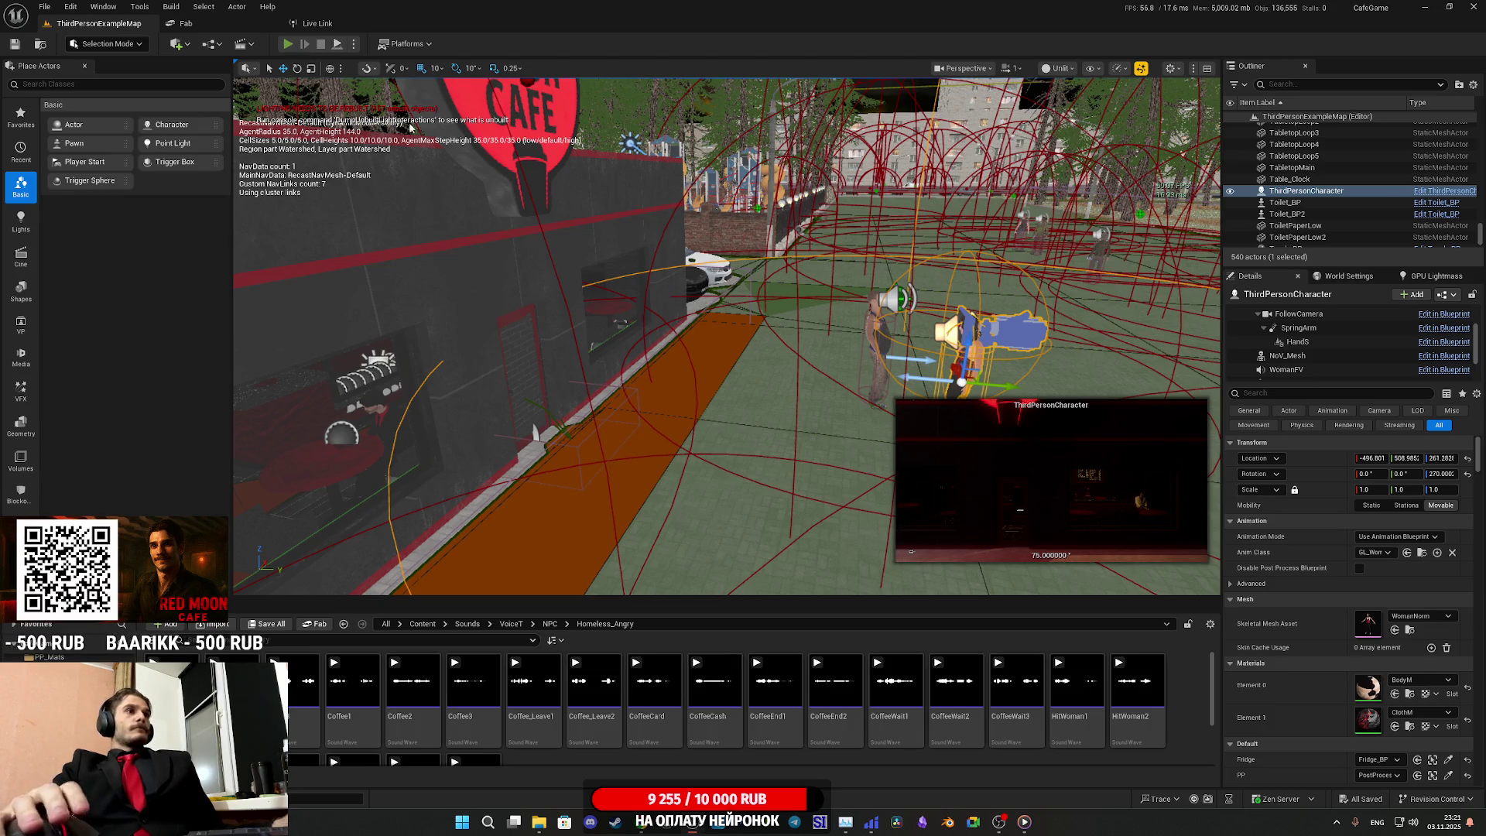
key("alt+p")
key("F11")
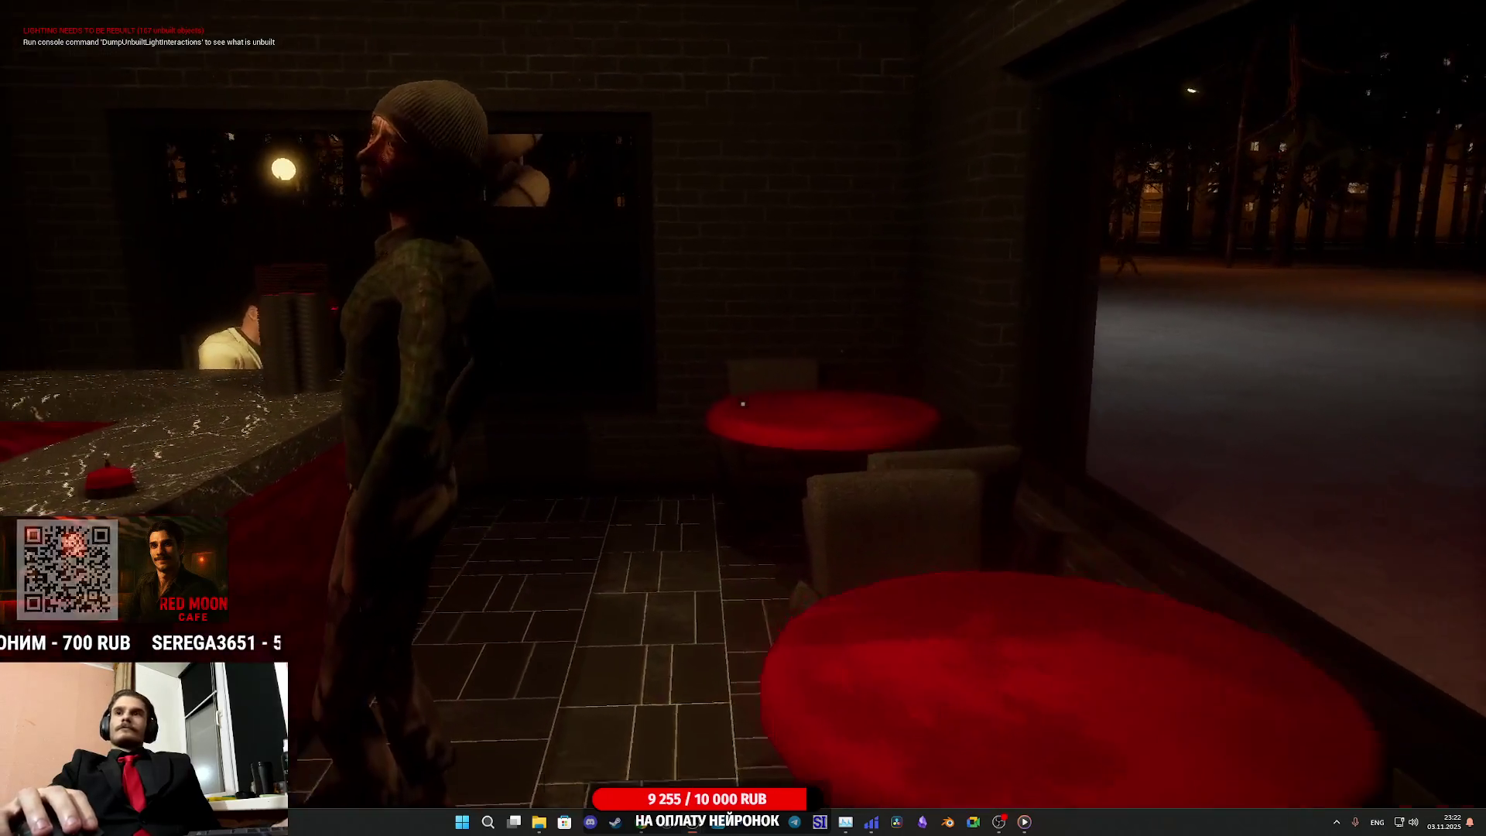
Reach for the customer by the counter, walk out onto the square, and come back to the beanie-wearing customer
left_click(742, 403)
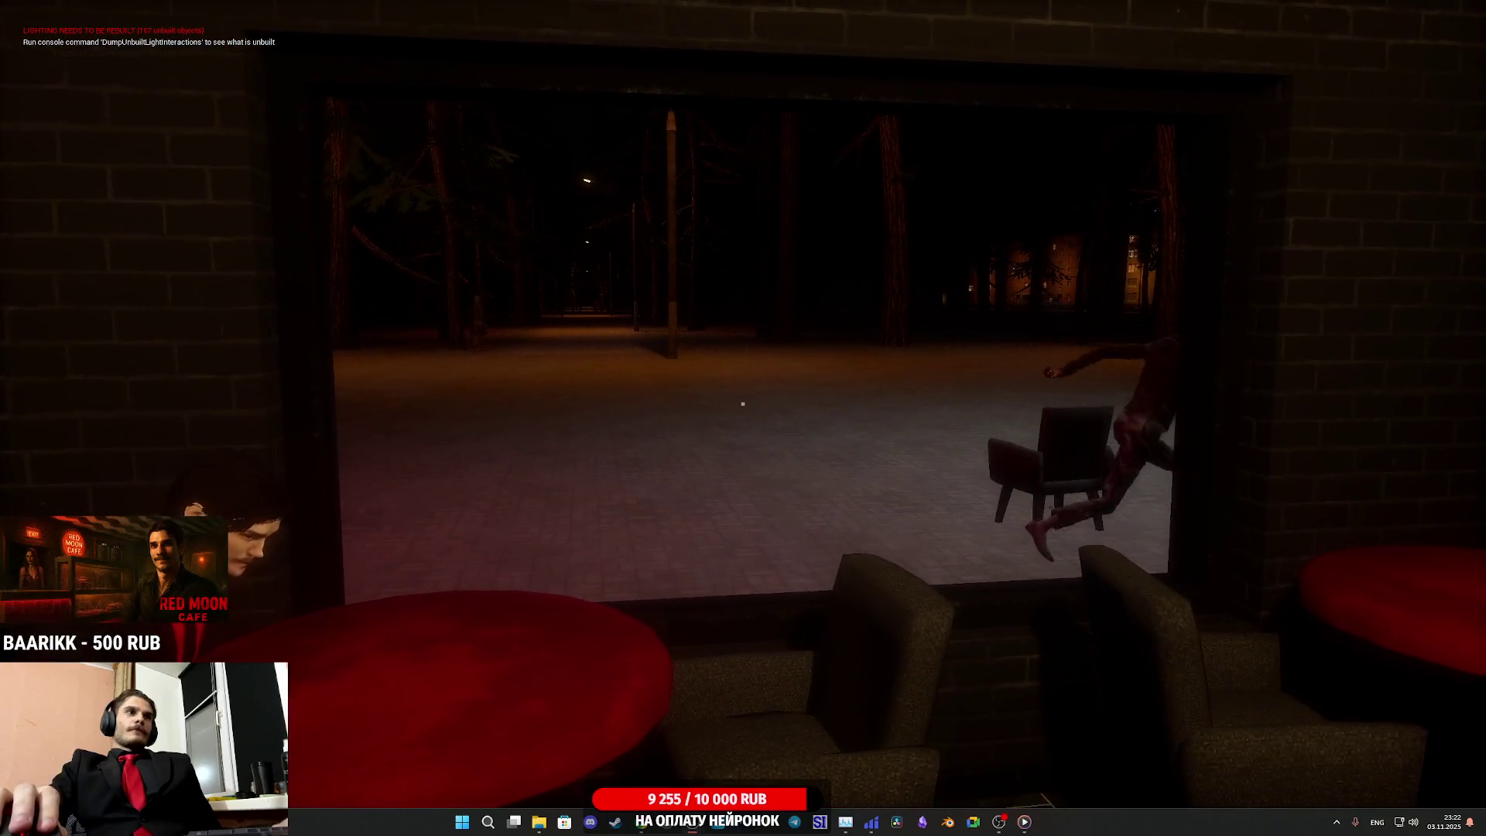
key("w")
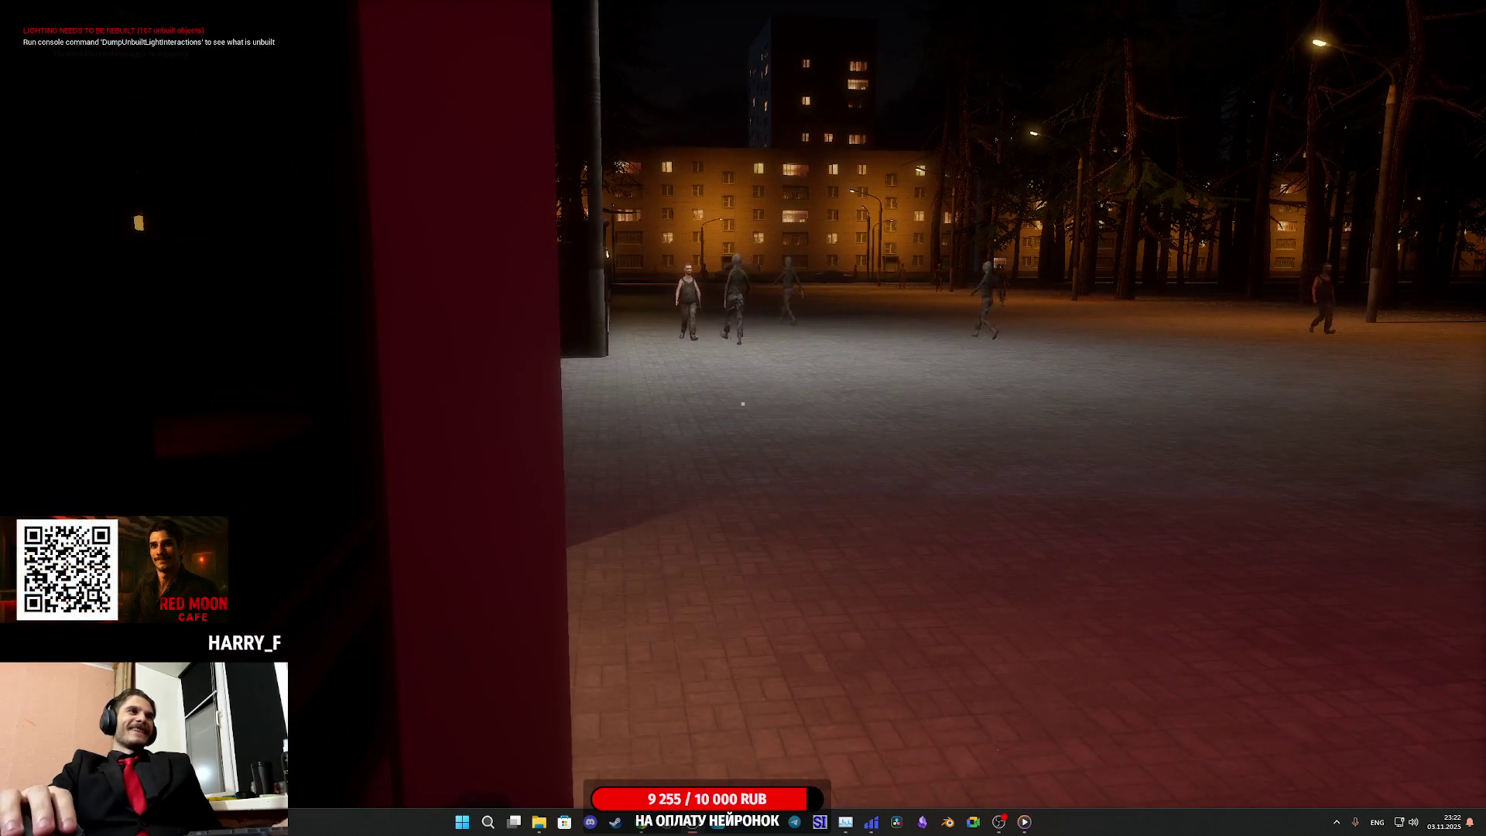
key("w")
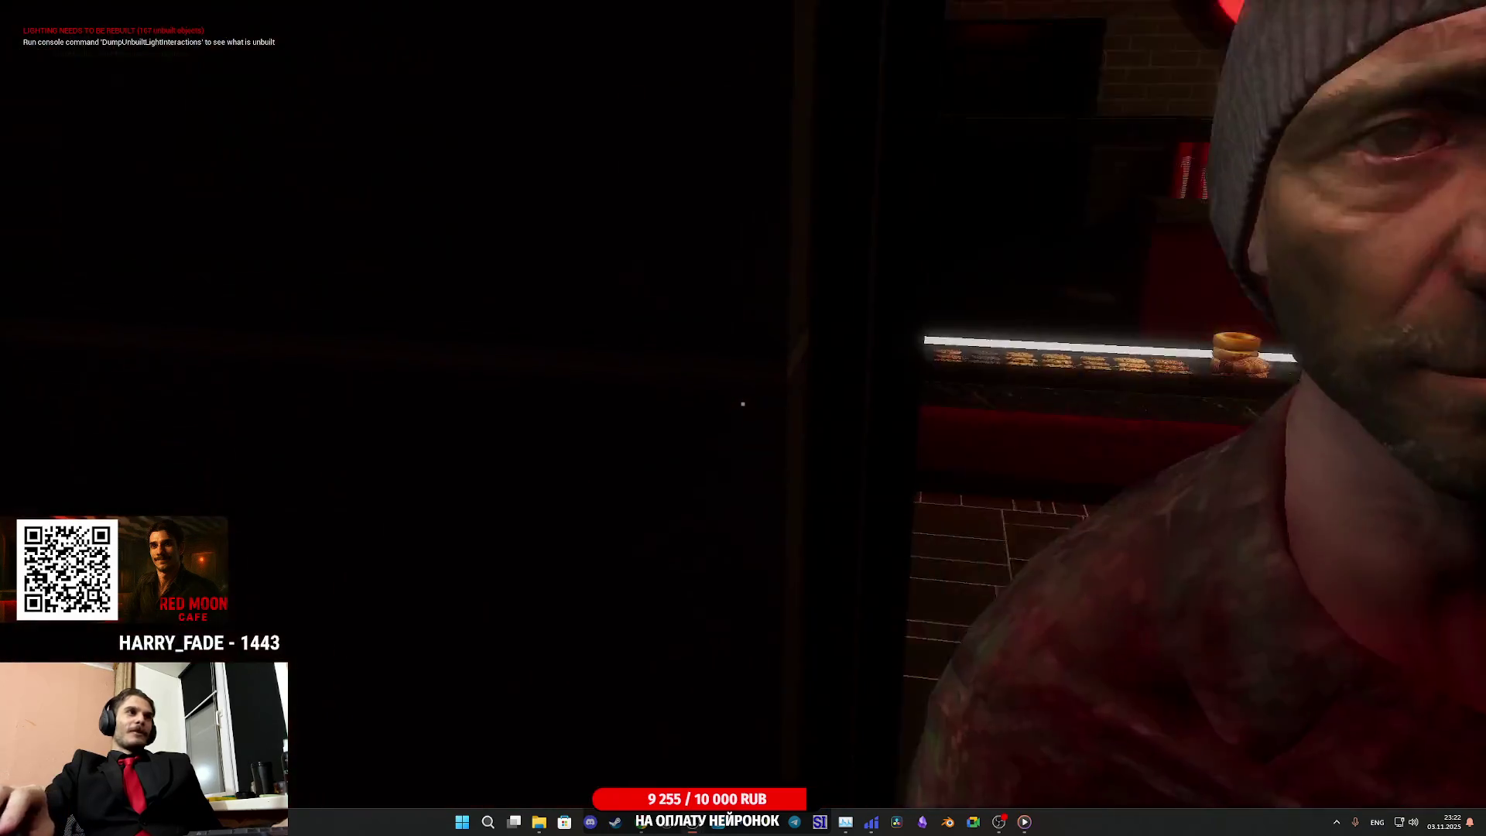
key("w")
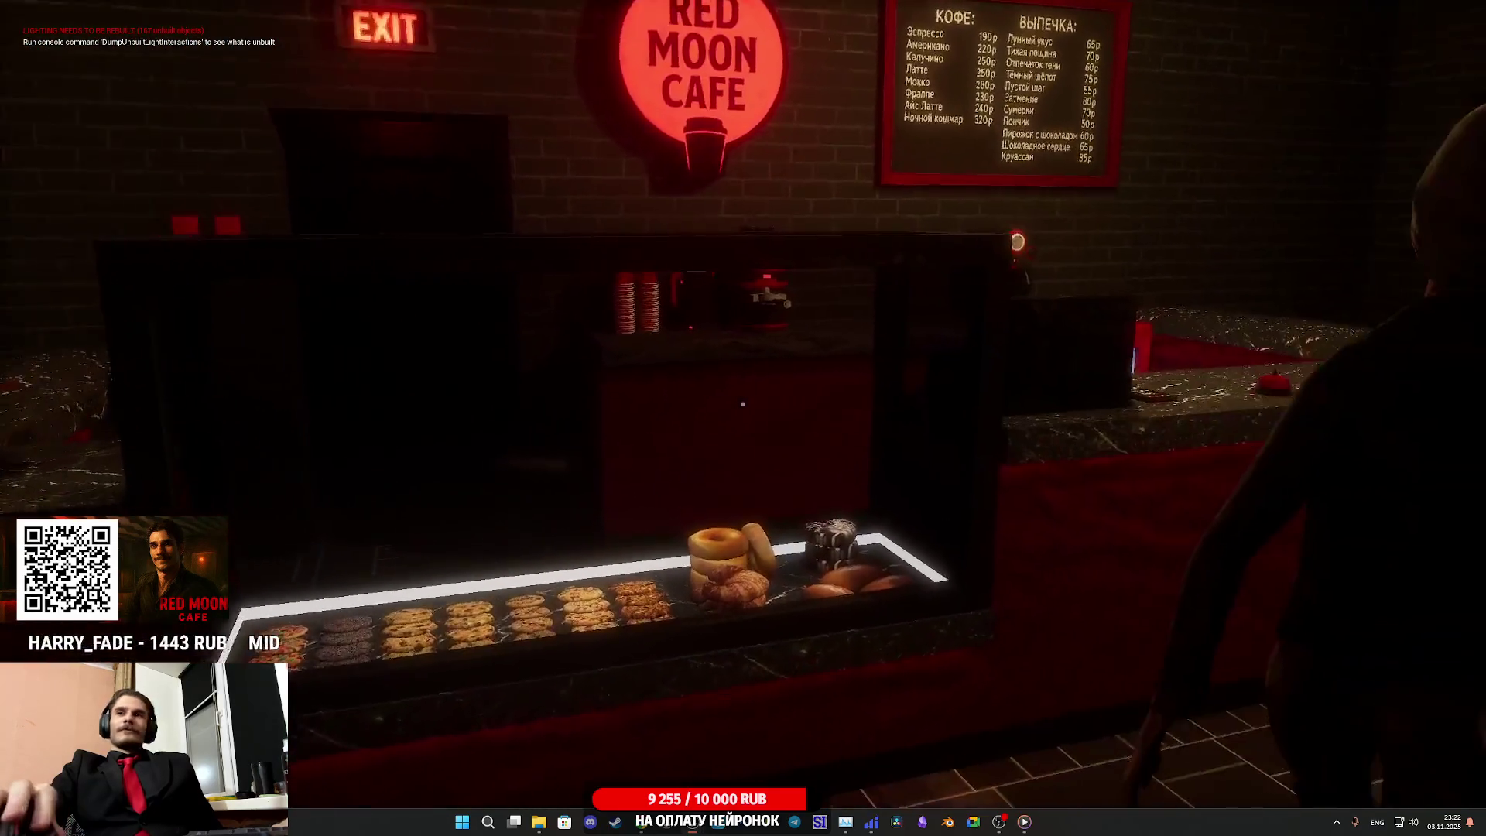
key("w")
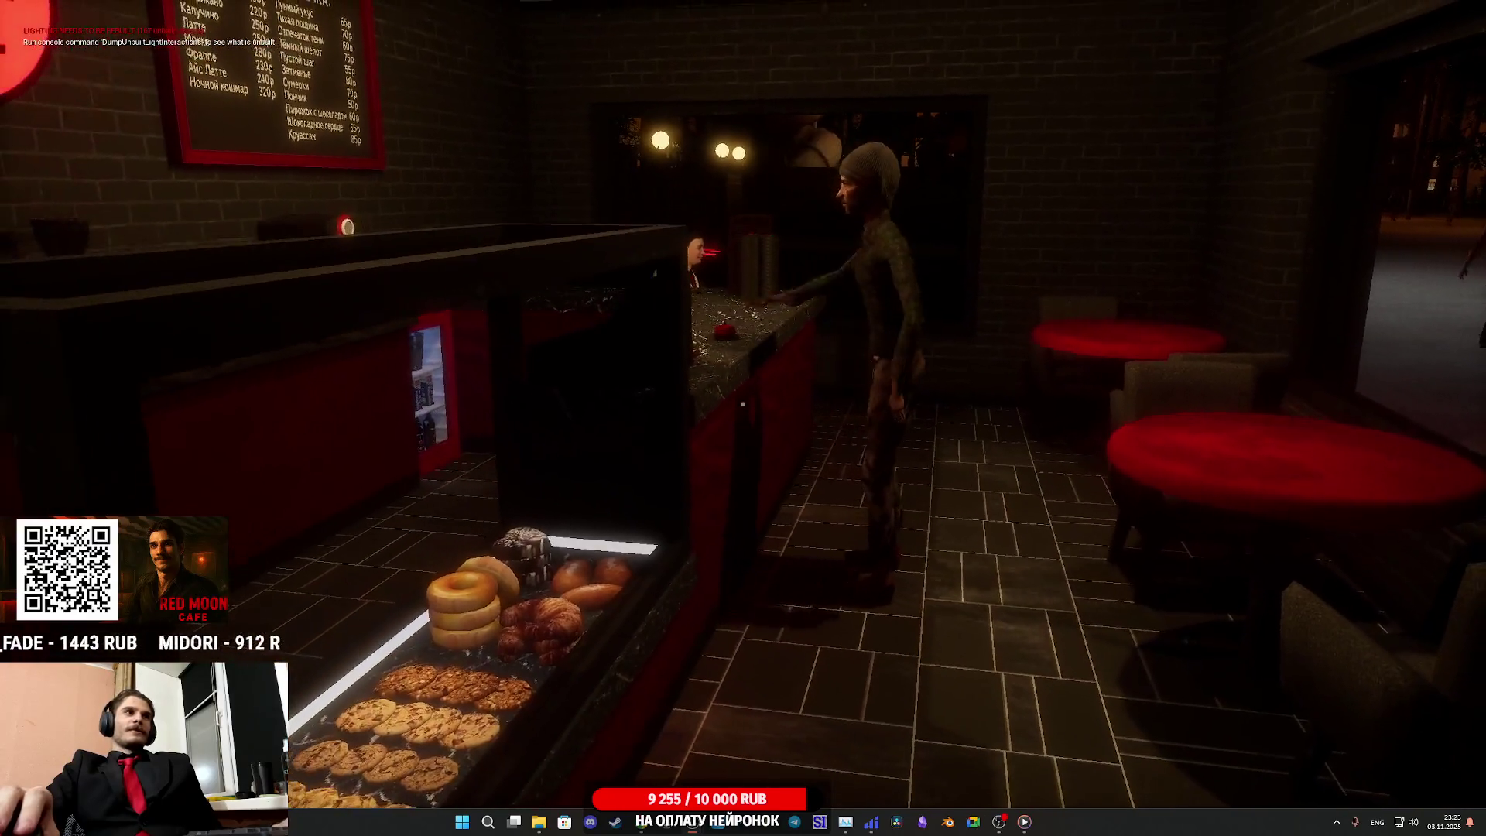
key("w")
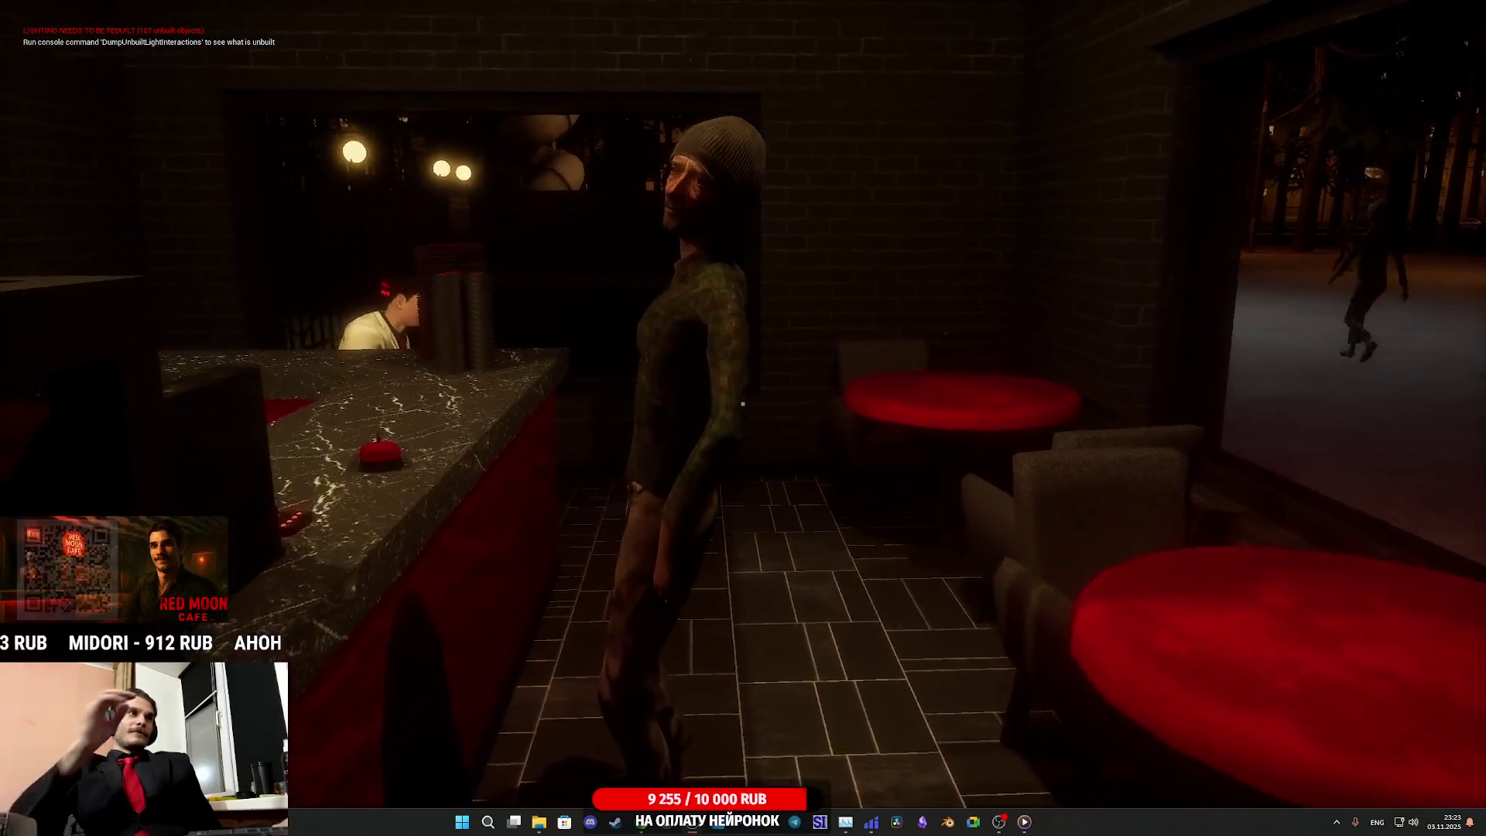
key("w")
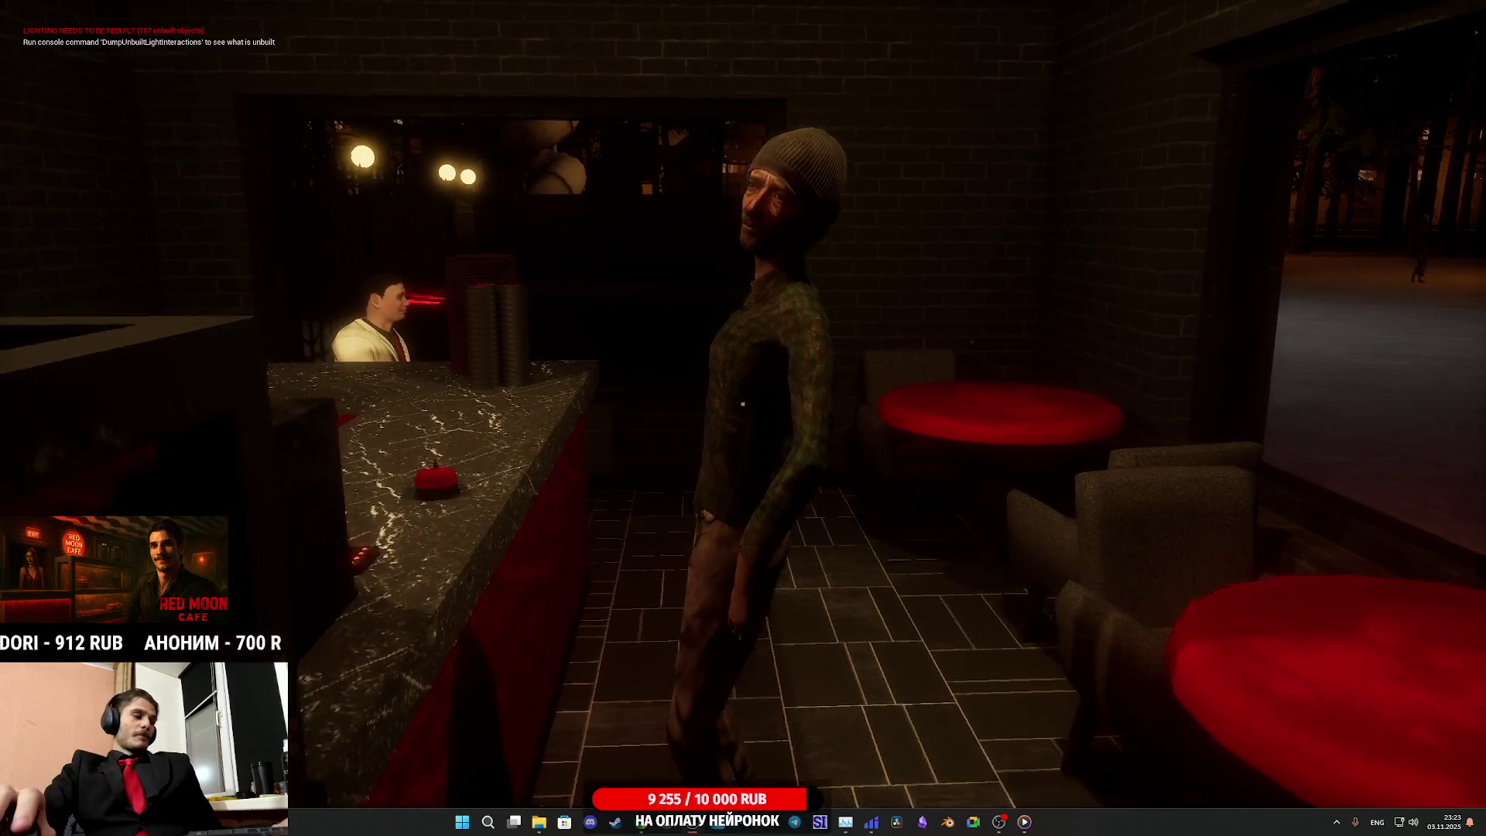
Shove the beanie-wearing customer to the floor and walk past the pastry case toward the entrance
left_click(742, 404)
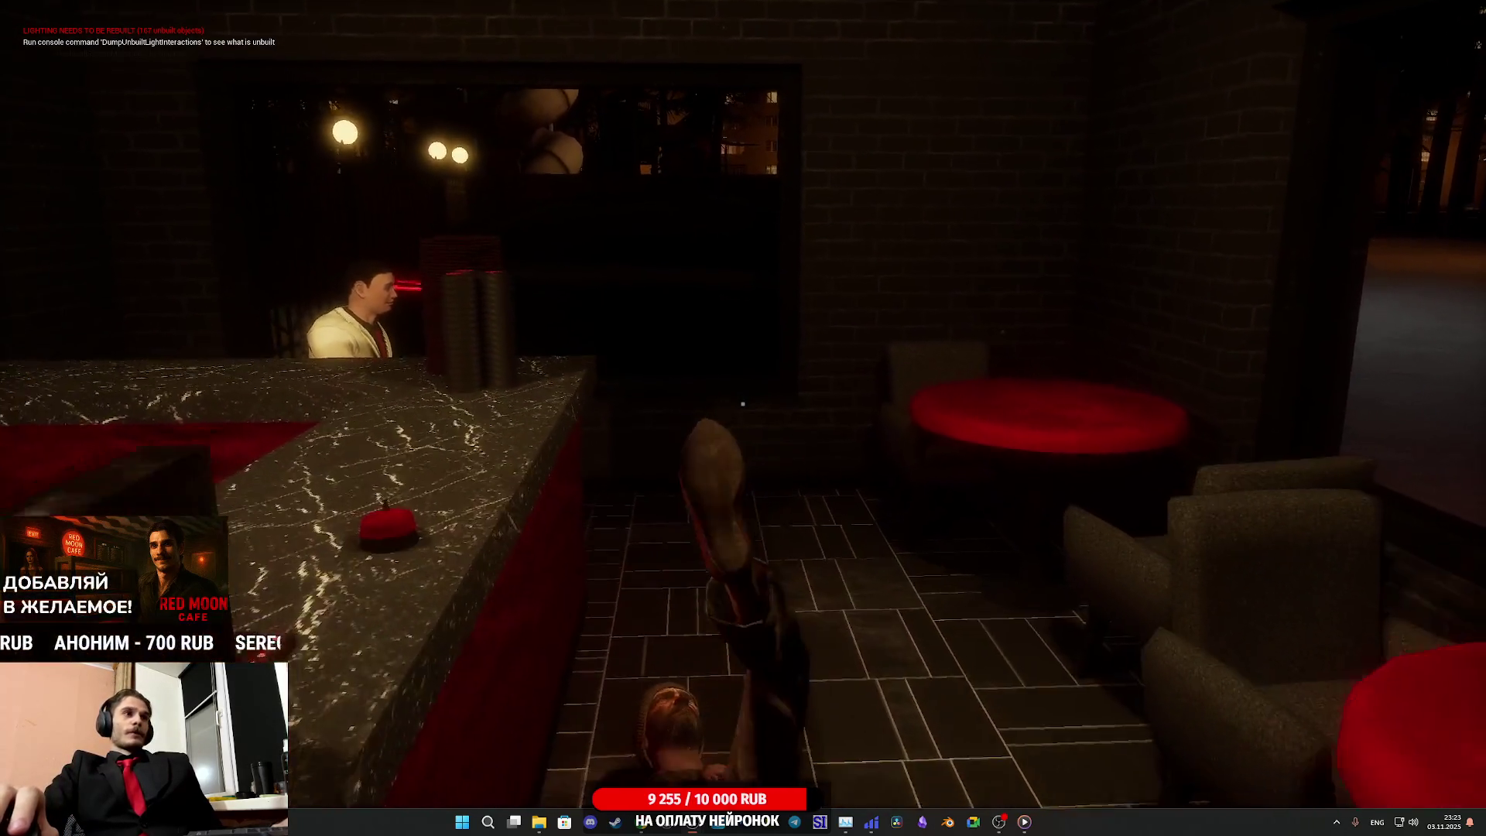
key("s")
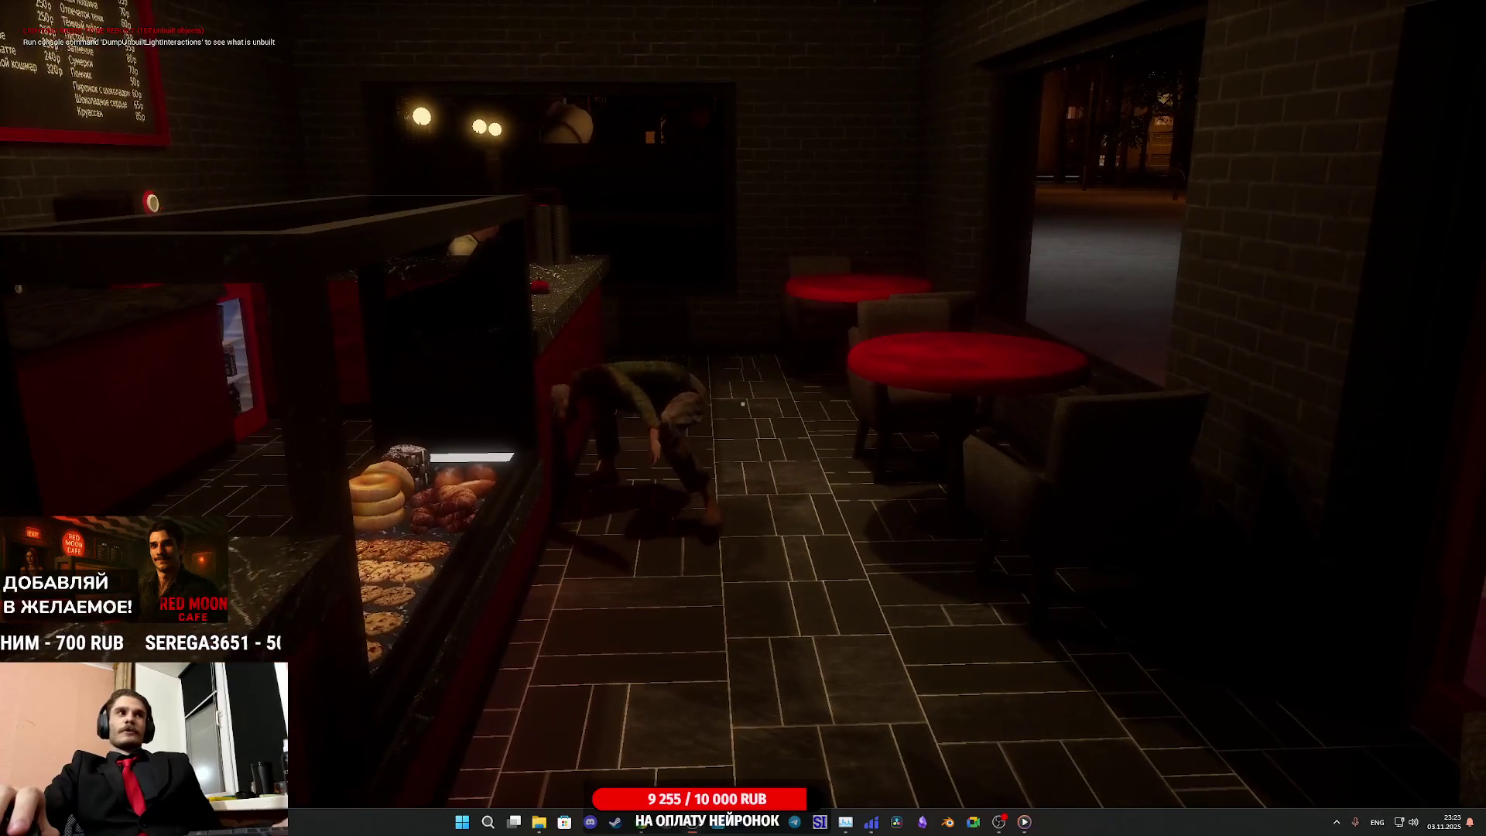
key("w")
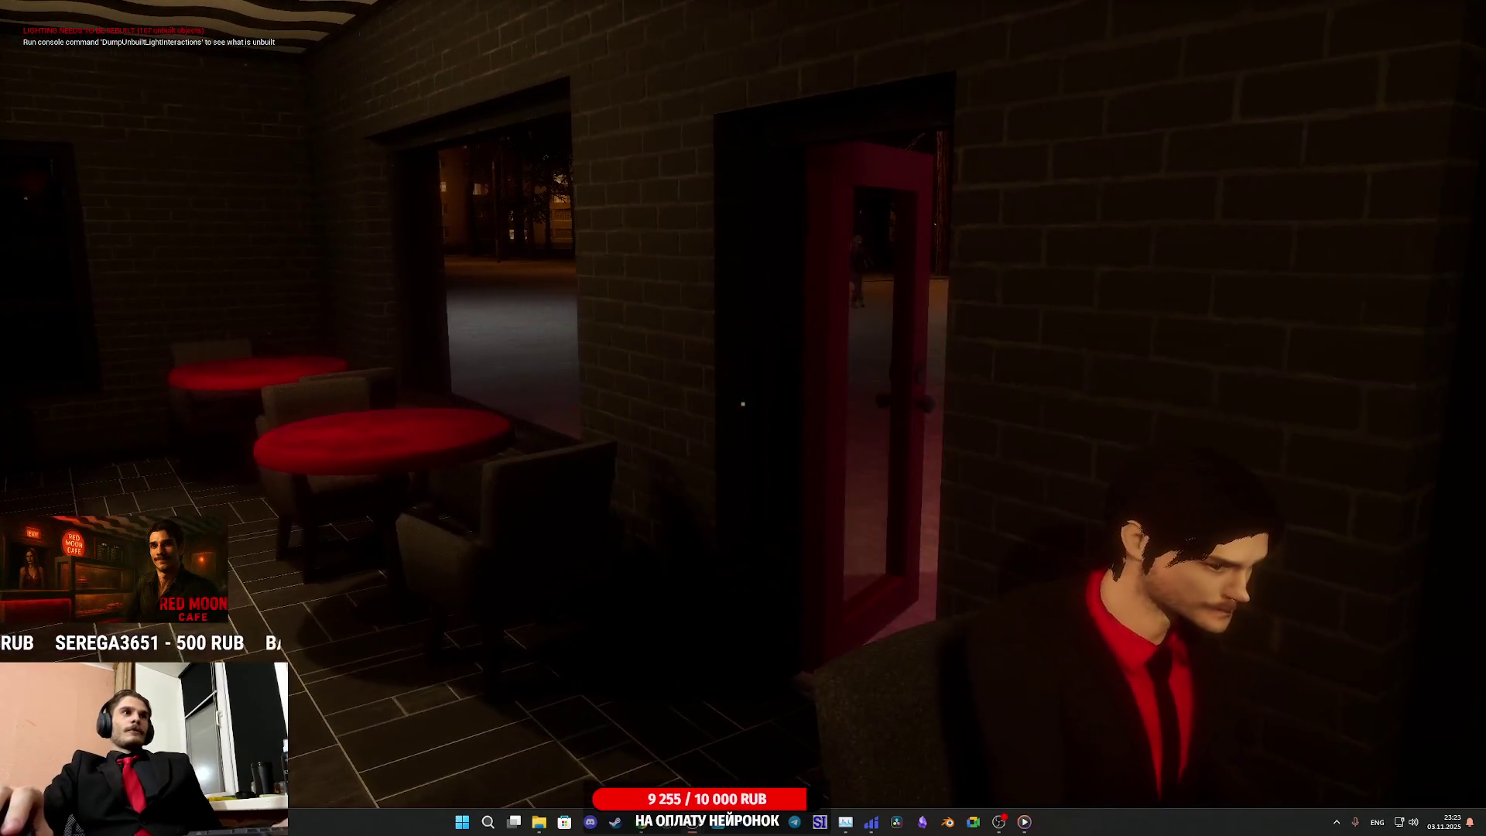
key("w")
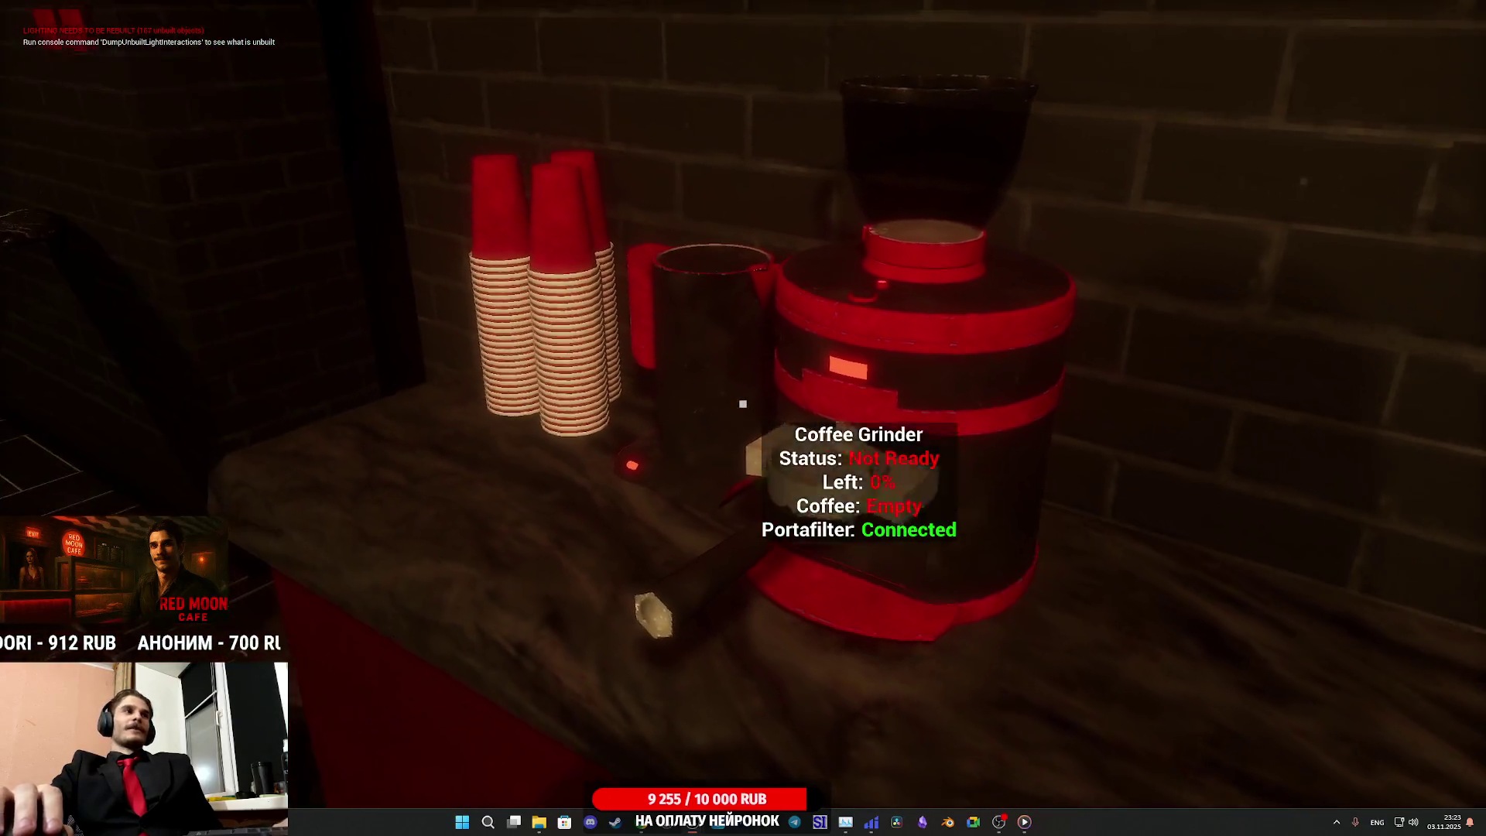
Pick a red paper cup off the stack and place it lidded on the counter
left_click(743, 403)
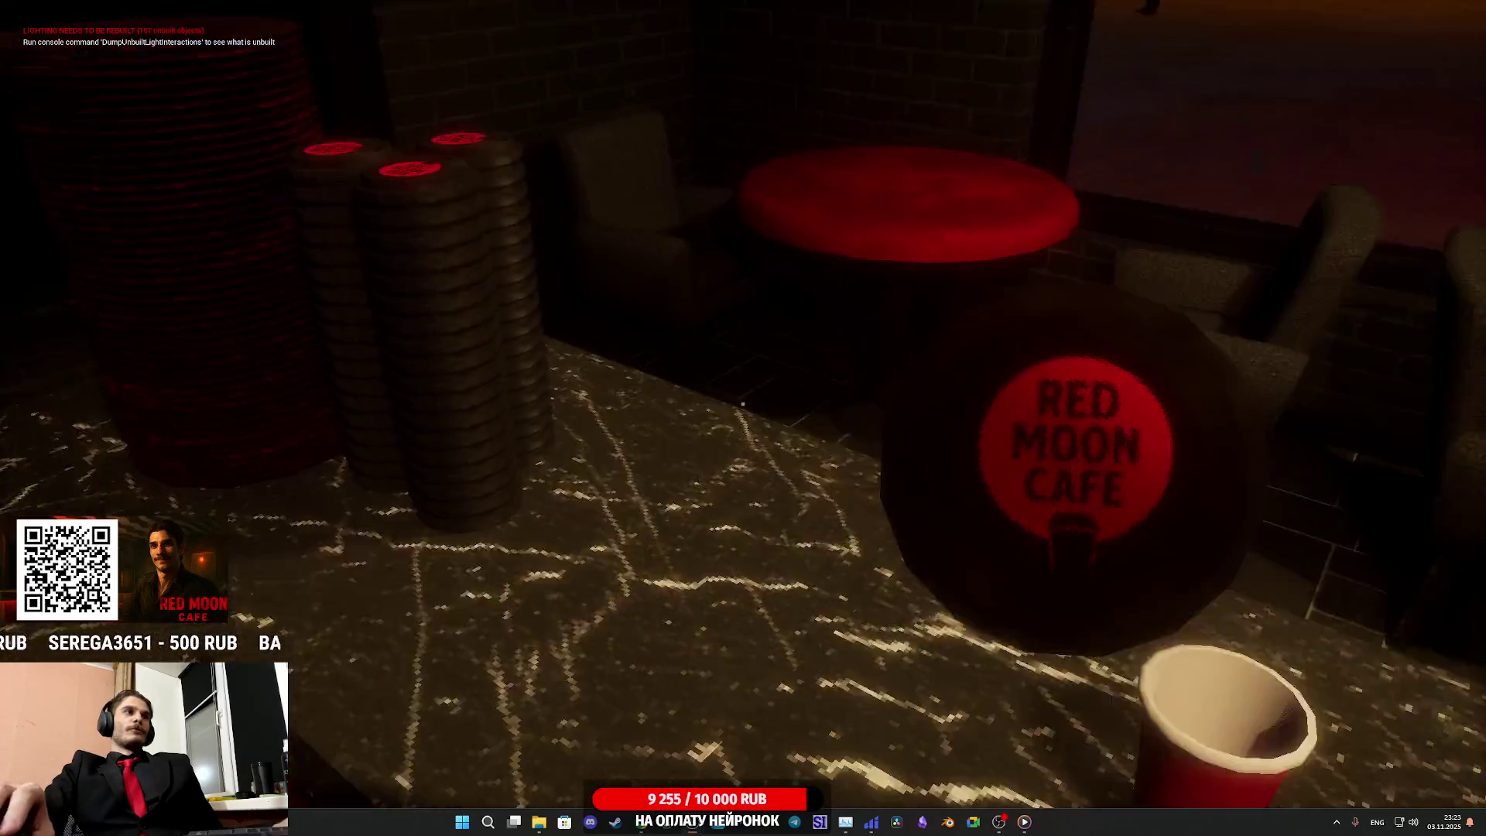
left_click(743, 403)
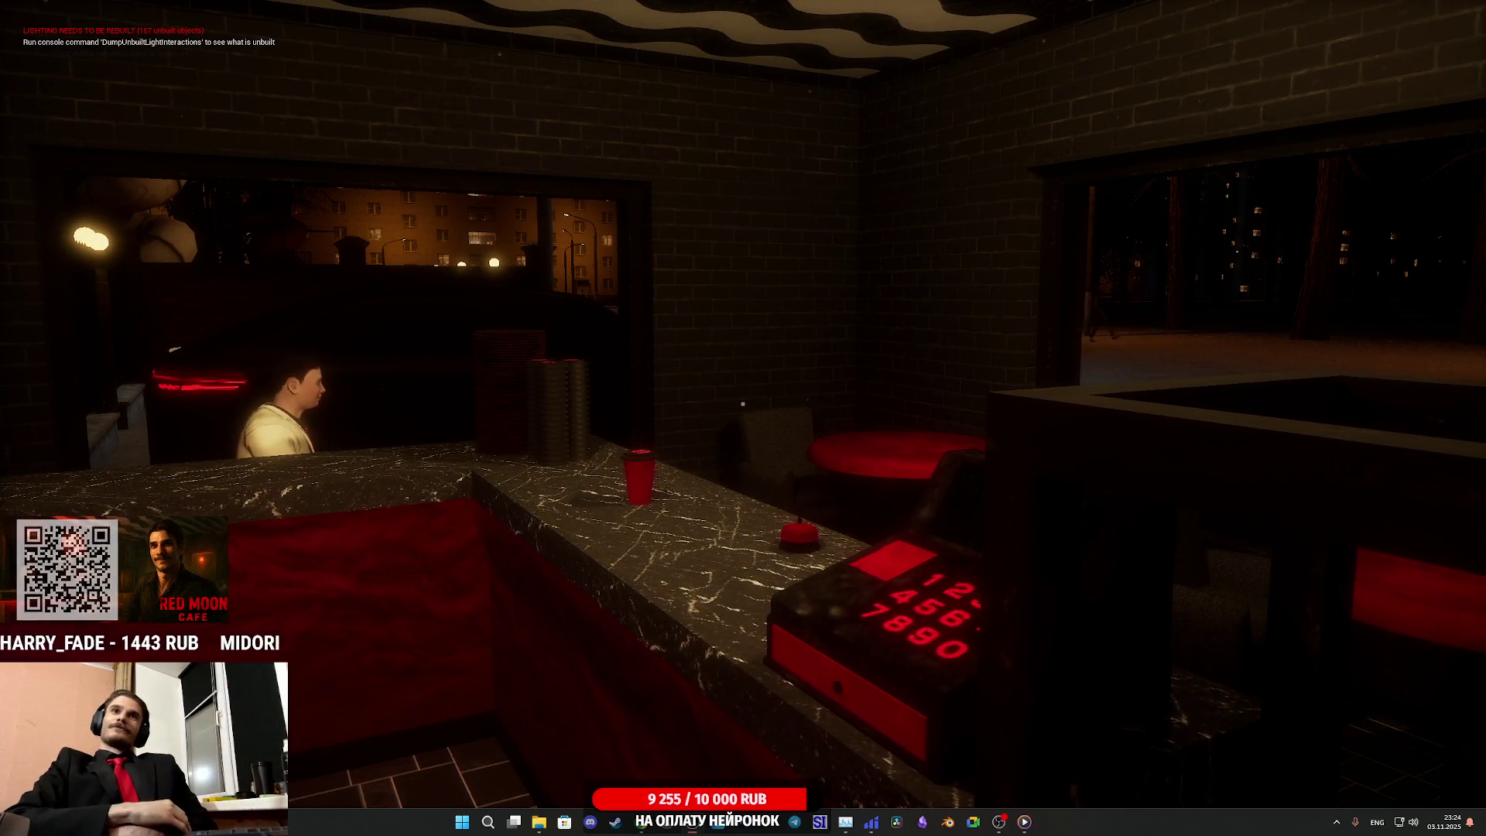
Walk up to the counter and read the Iced Latte order totalling 240 RUB on the register
key("w")
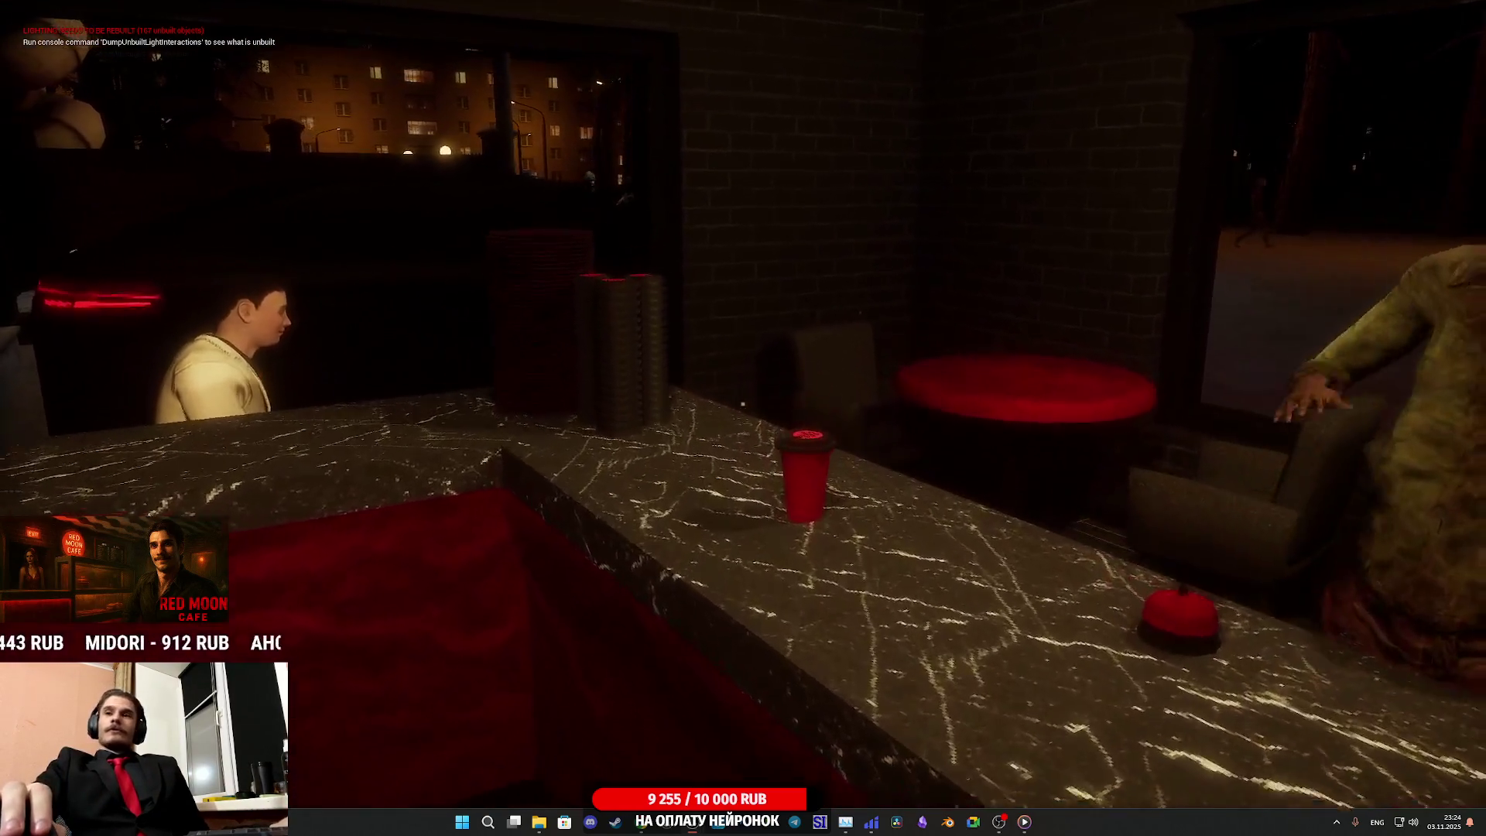
left_click(742, 403)
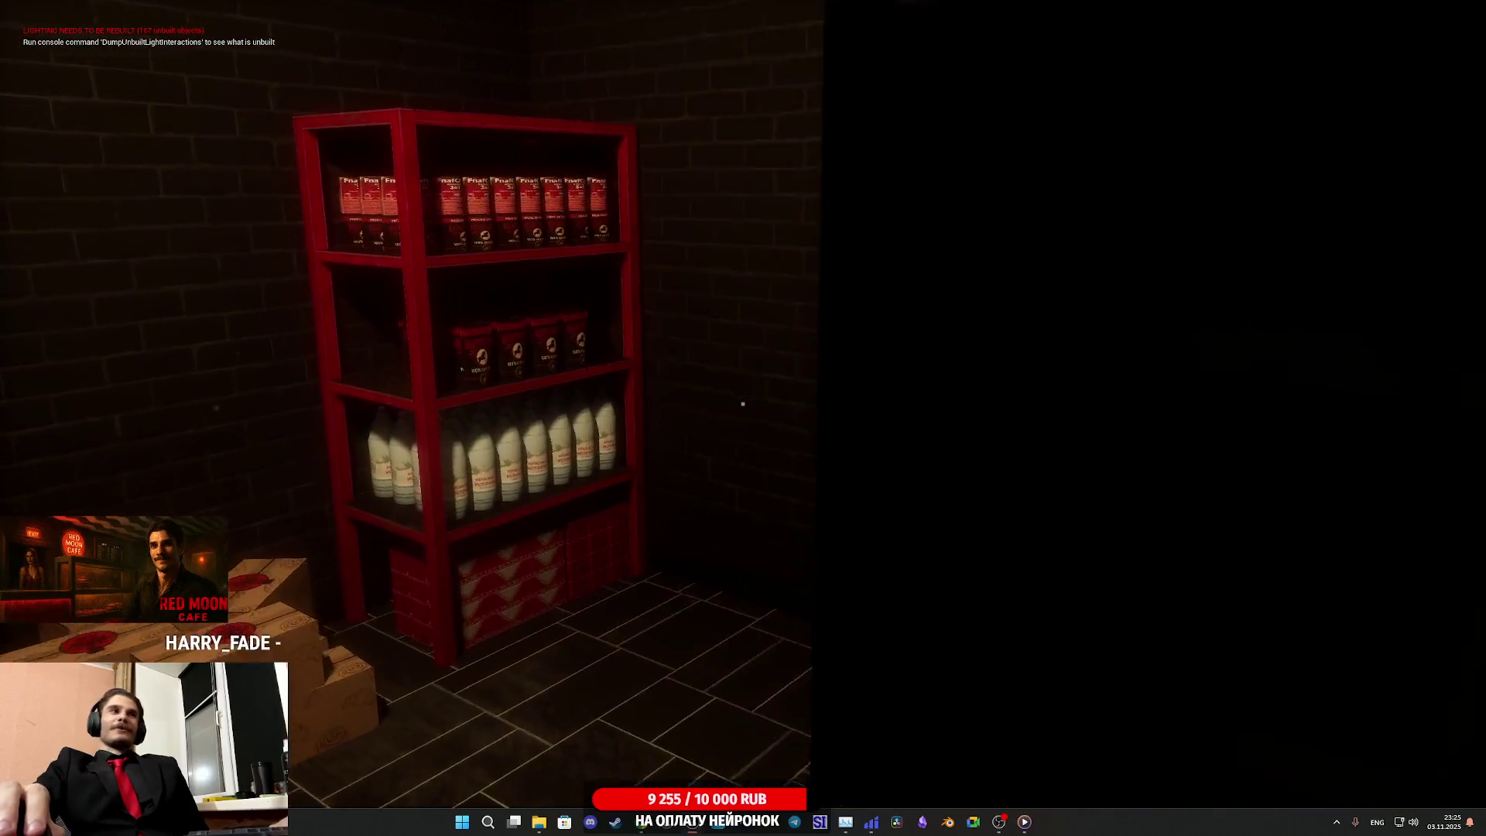
Grab a milk bottle from the storeroom shelf and carry it to the counter's coffee grinder
key("e")
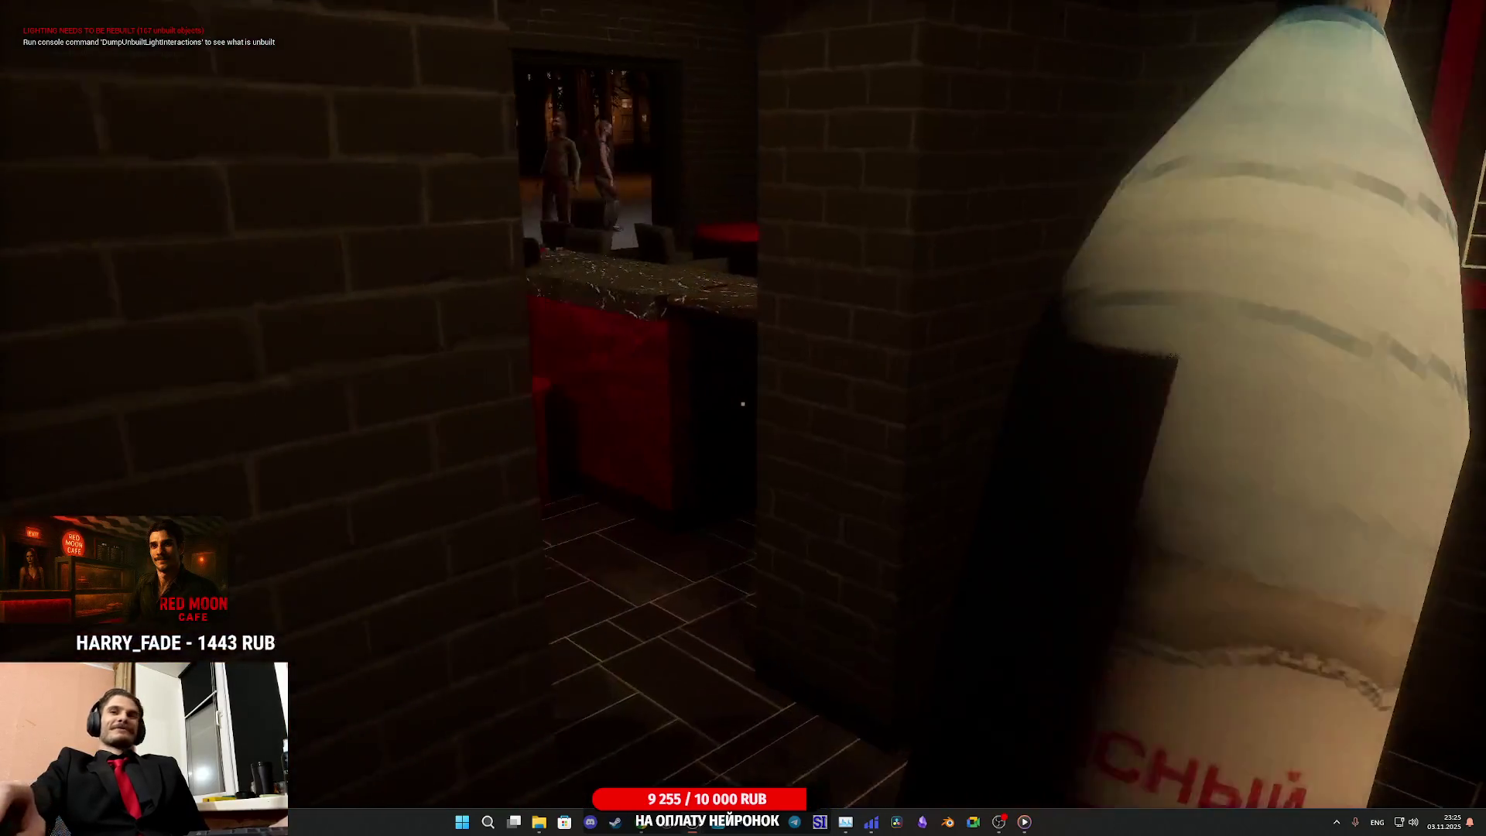
key("w")
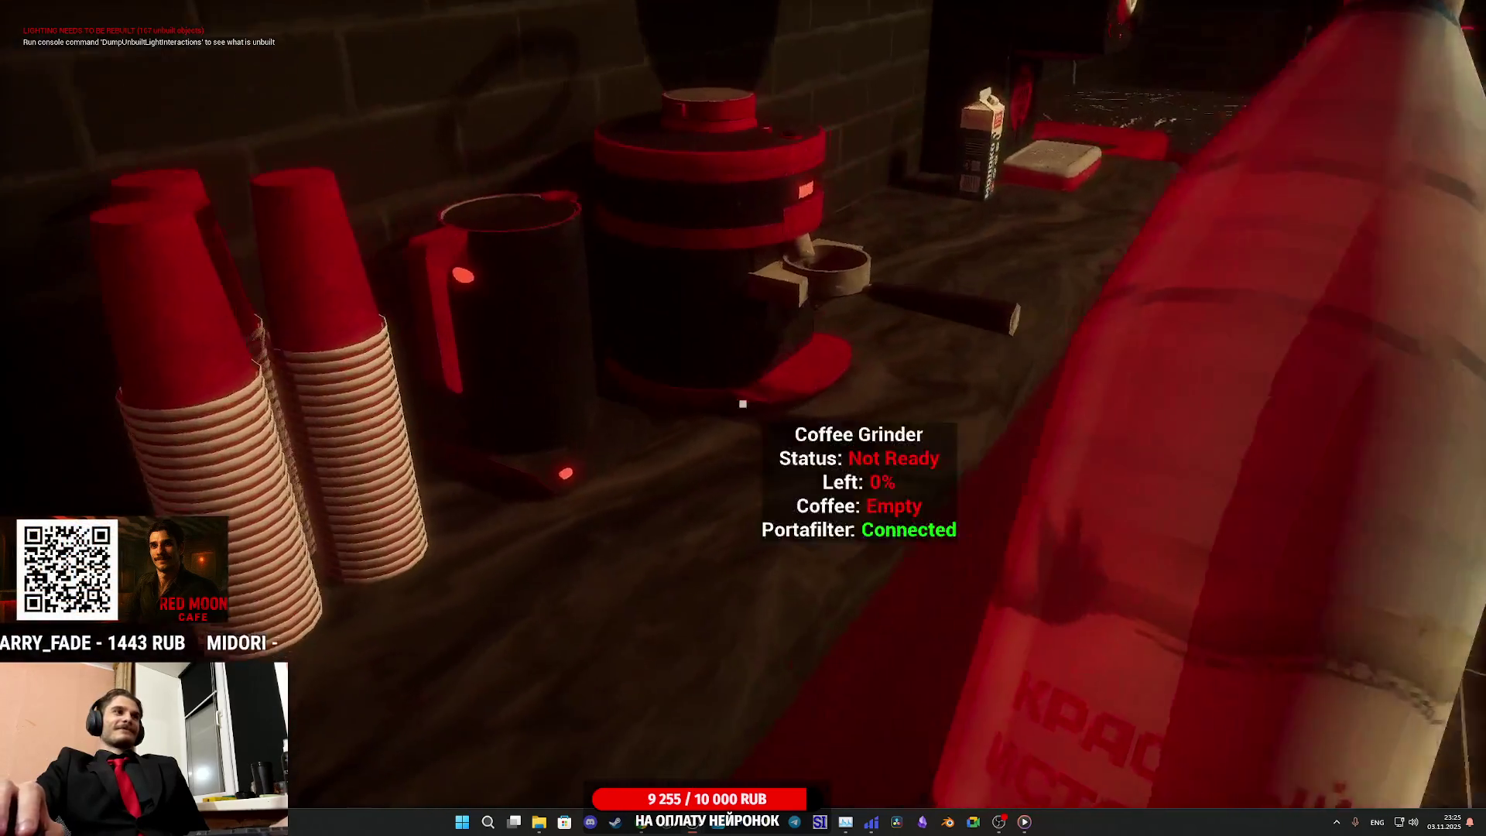
mouse_move(742, 403)
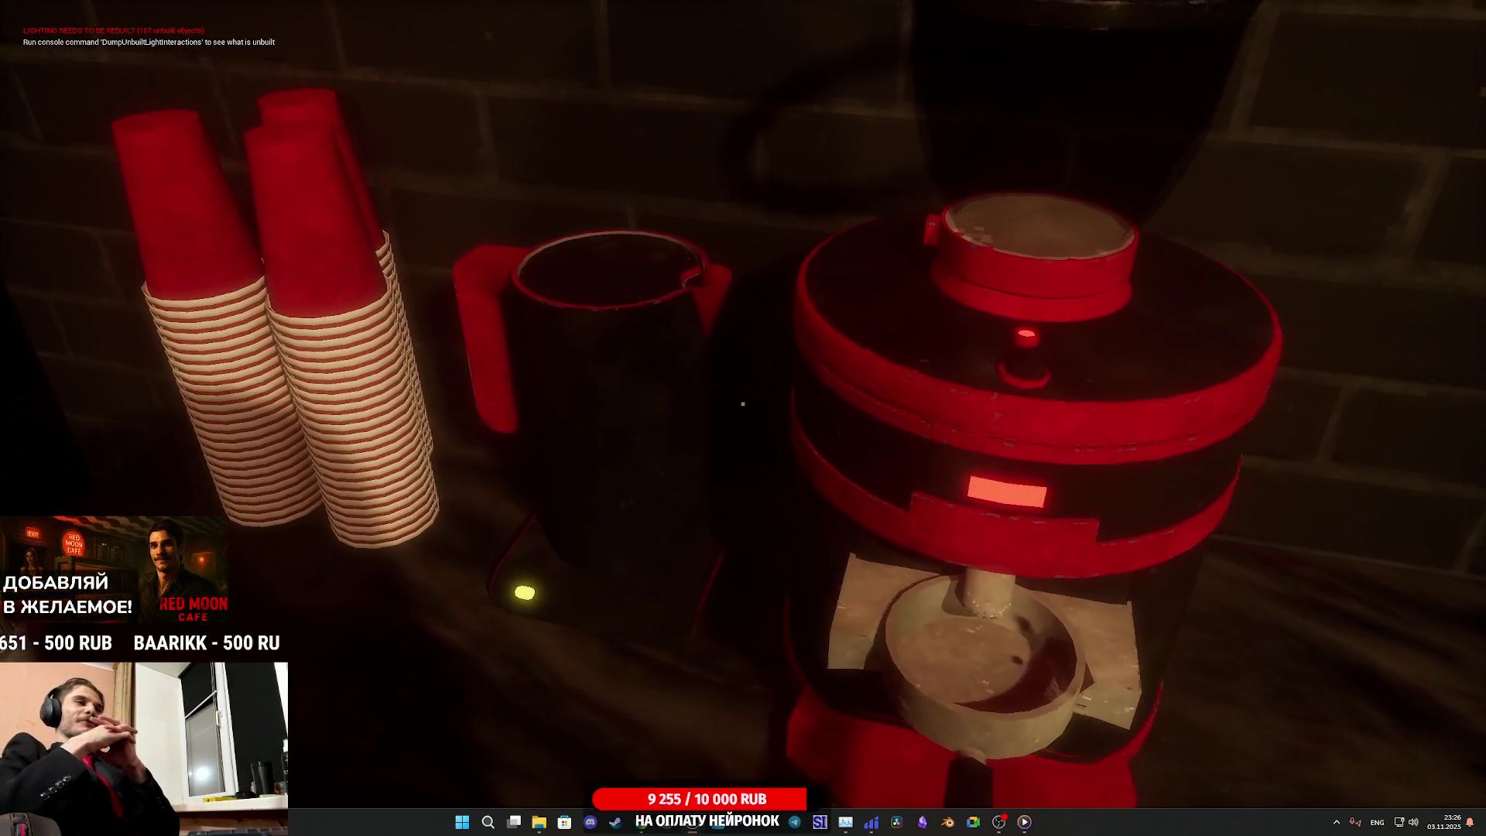
key("a")
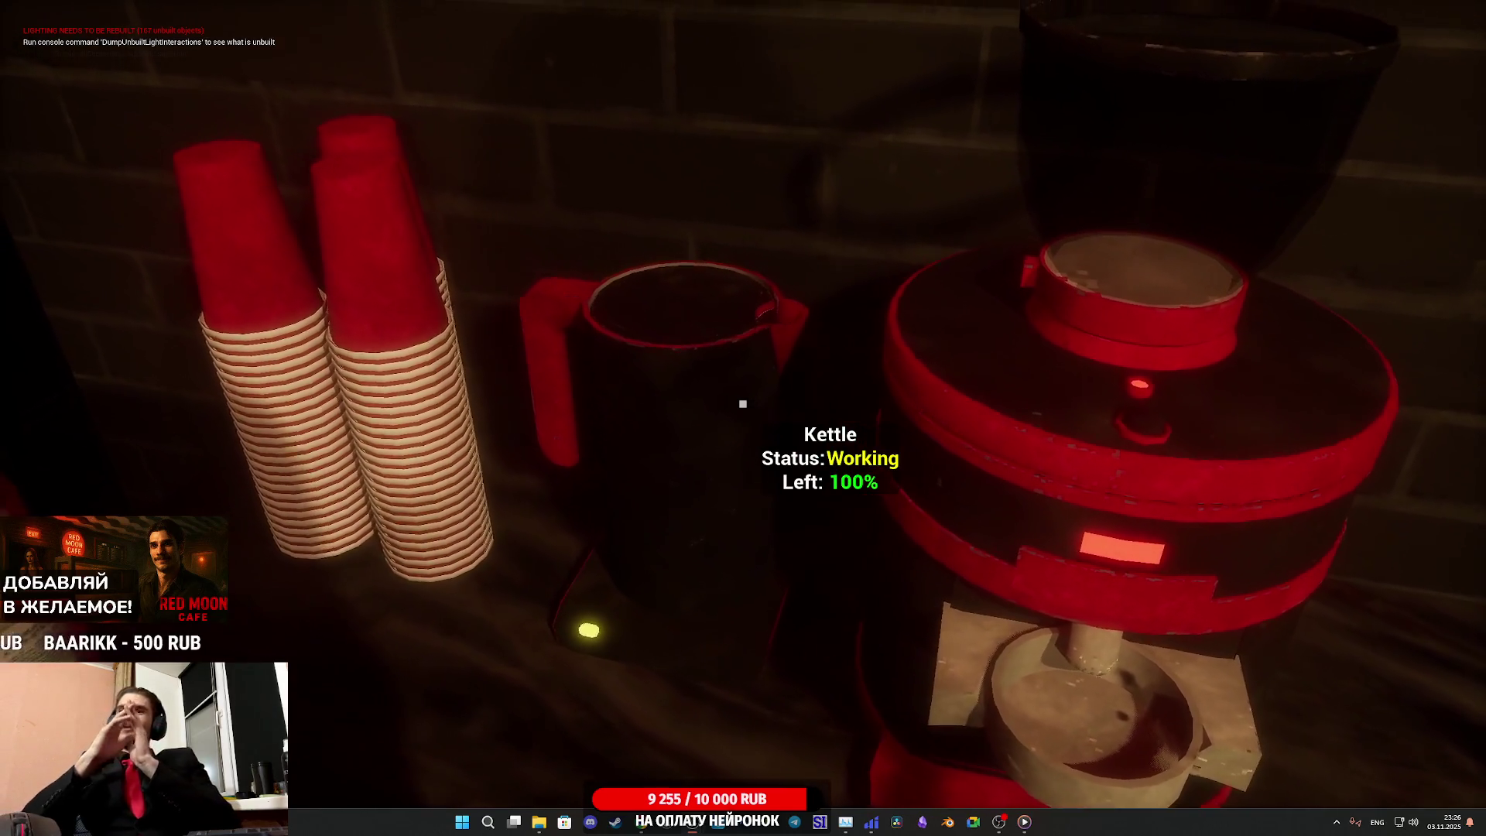
key("a")
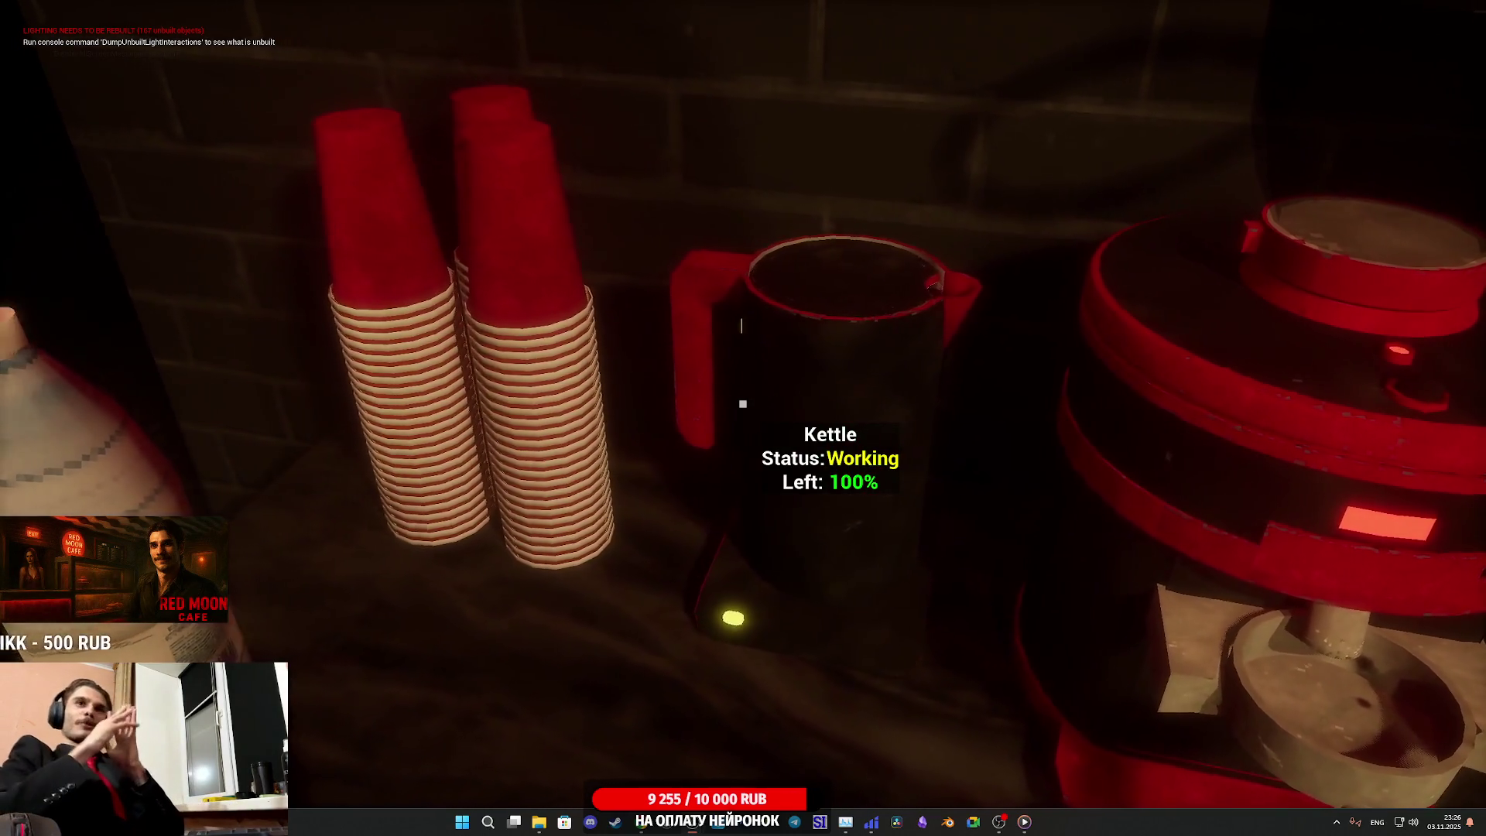
key("d")
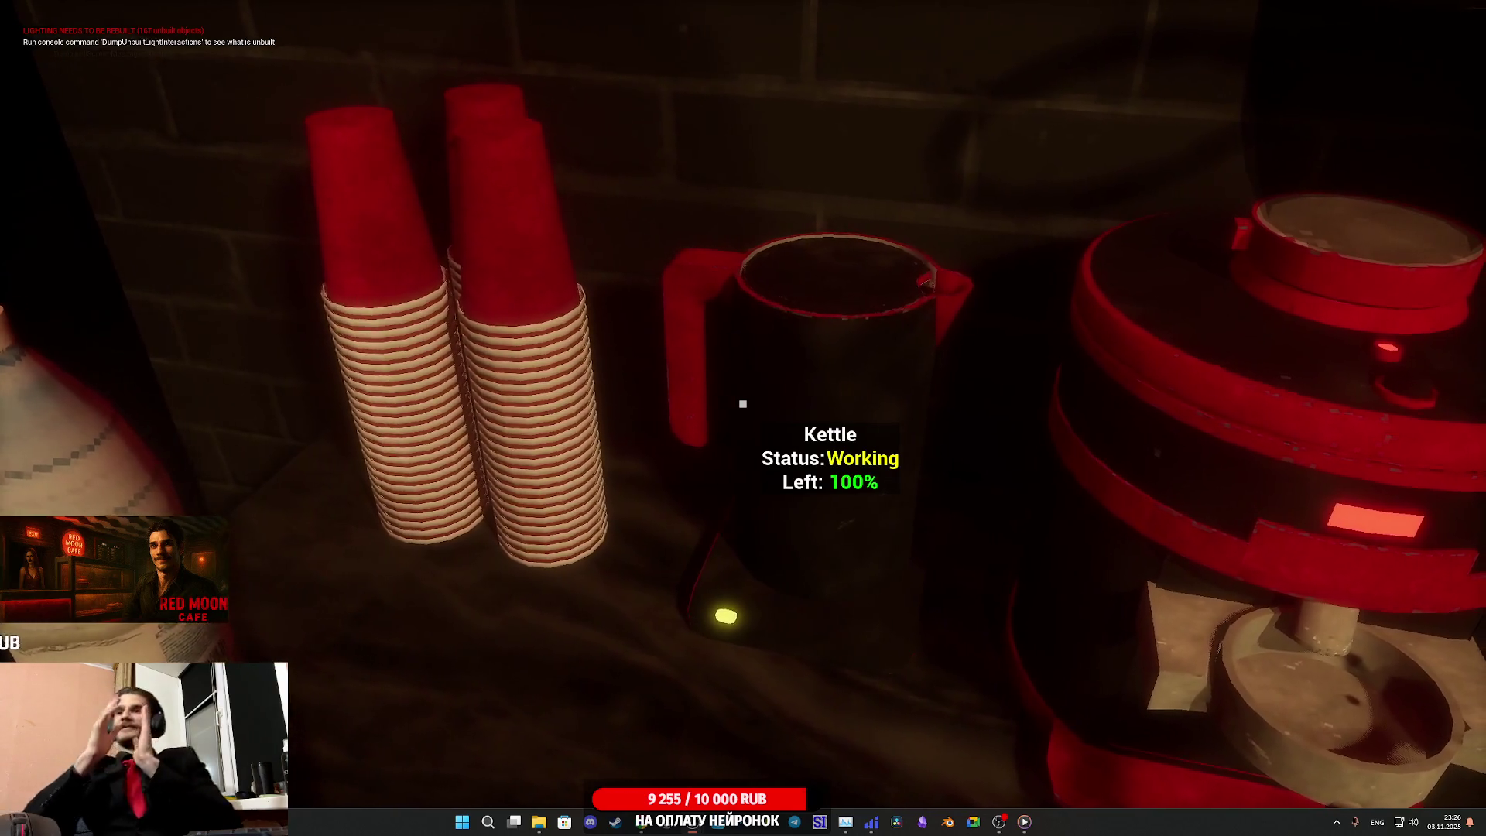
key("d")
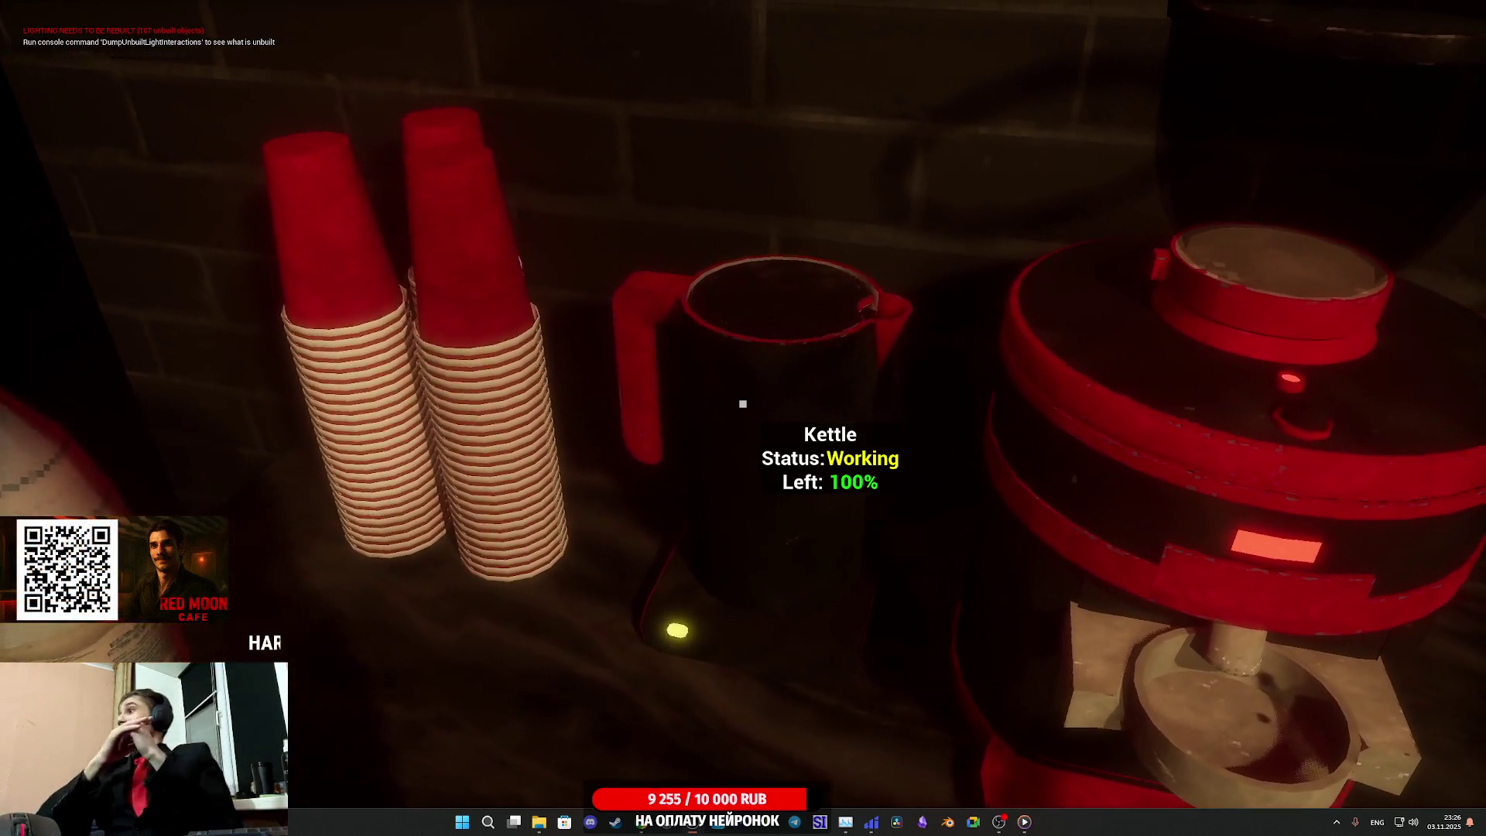
key("d")
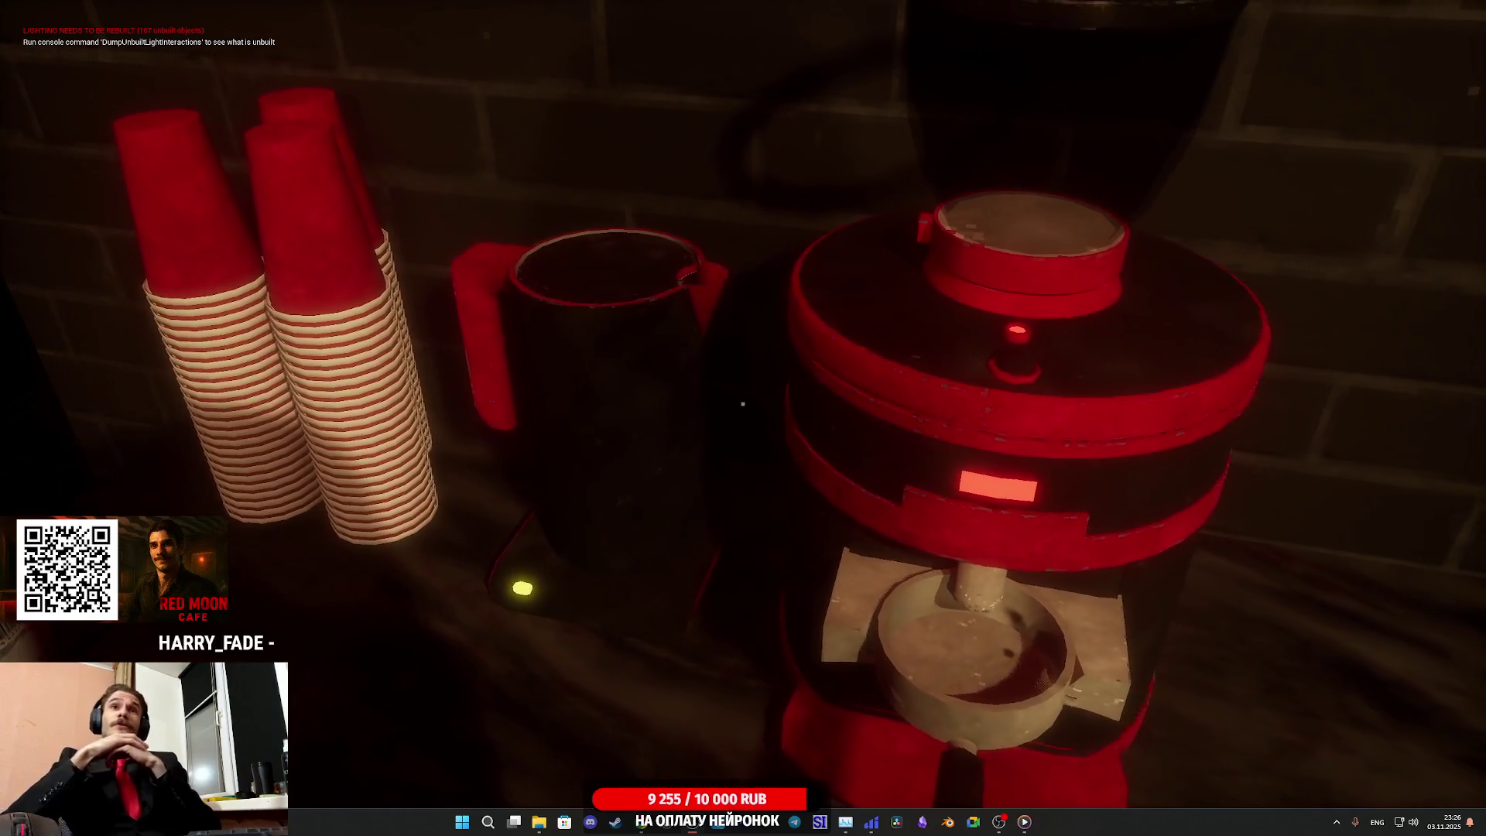
Take a paper cup from the stack and set it under the coffee machine
key("s")
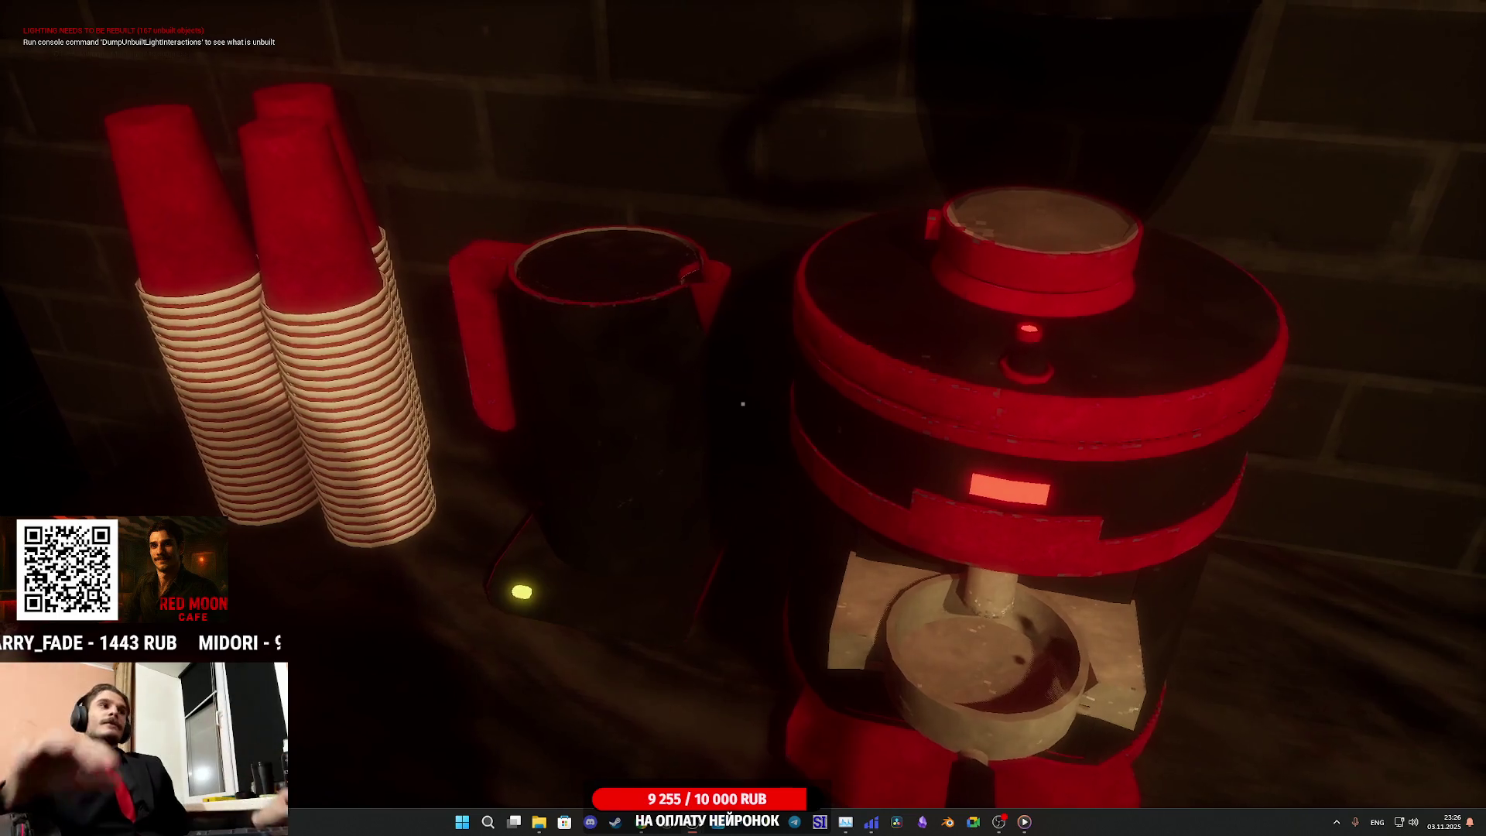
key("d")
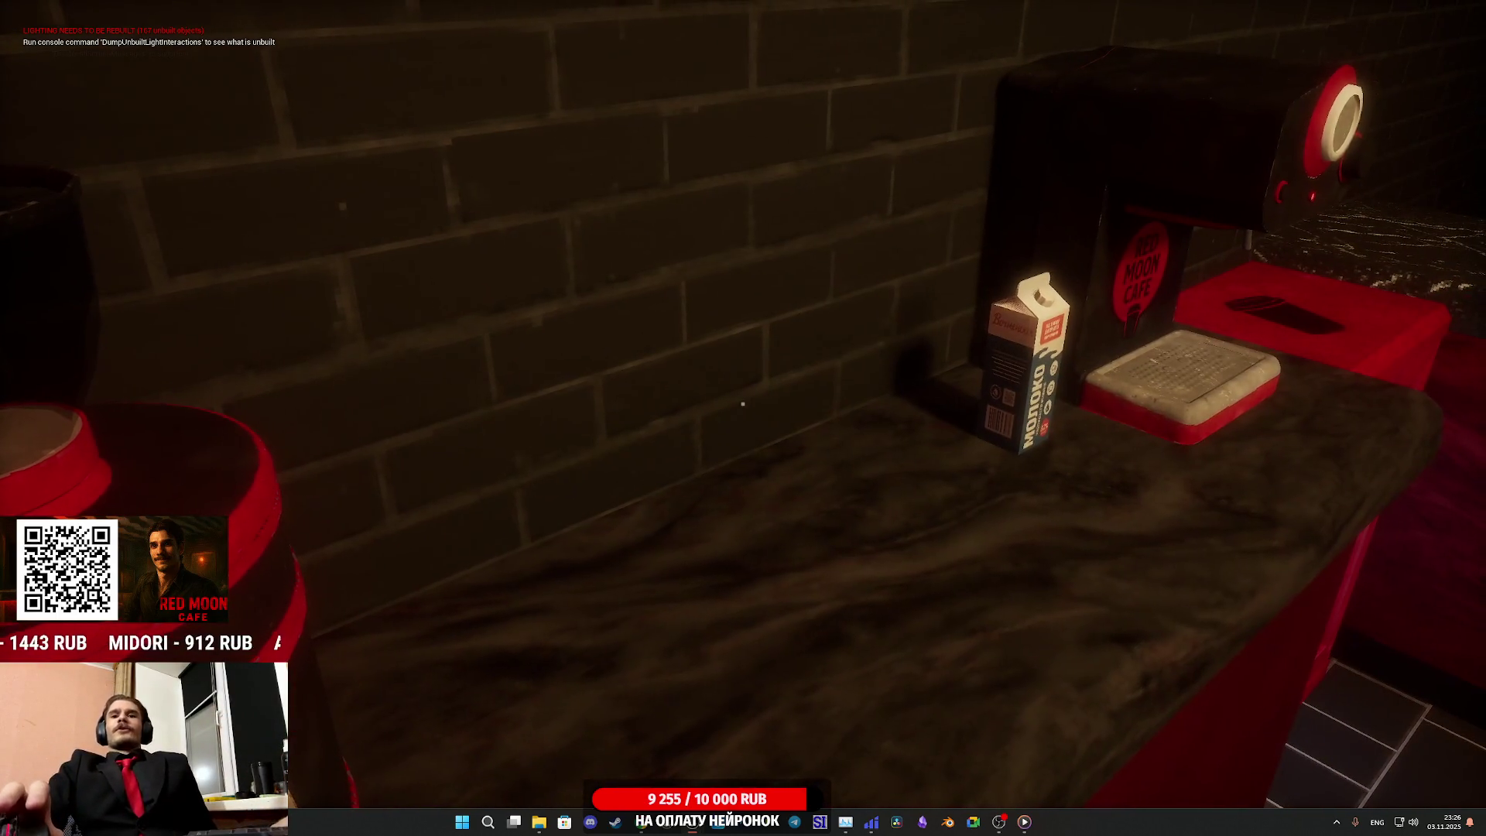
key("a")
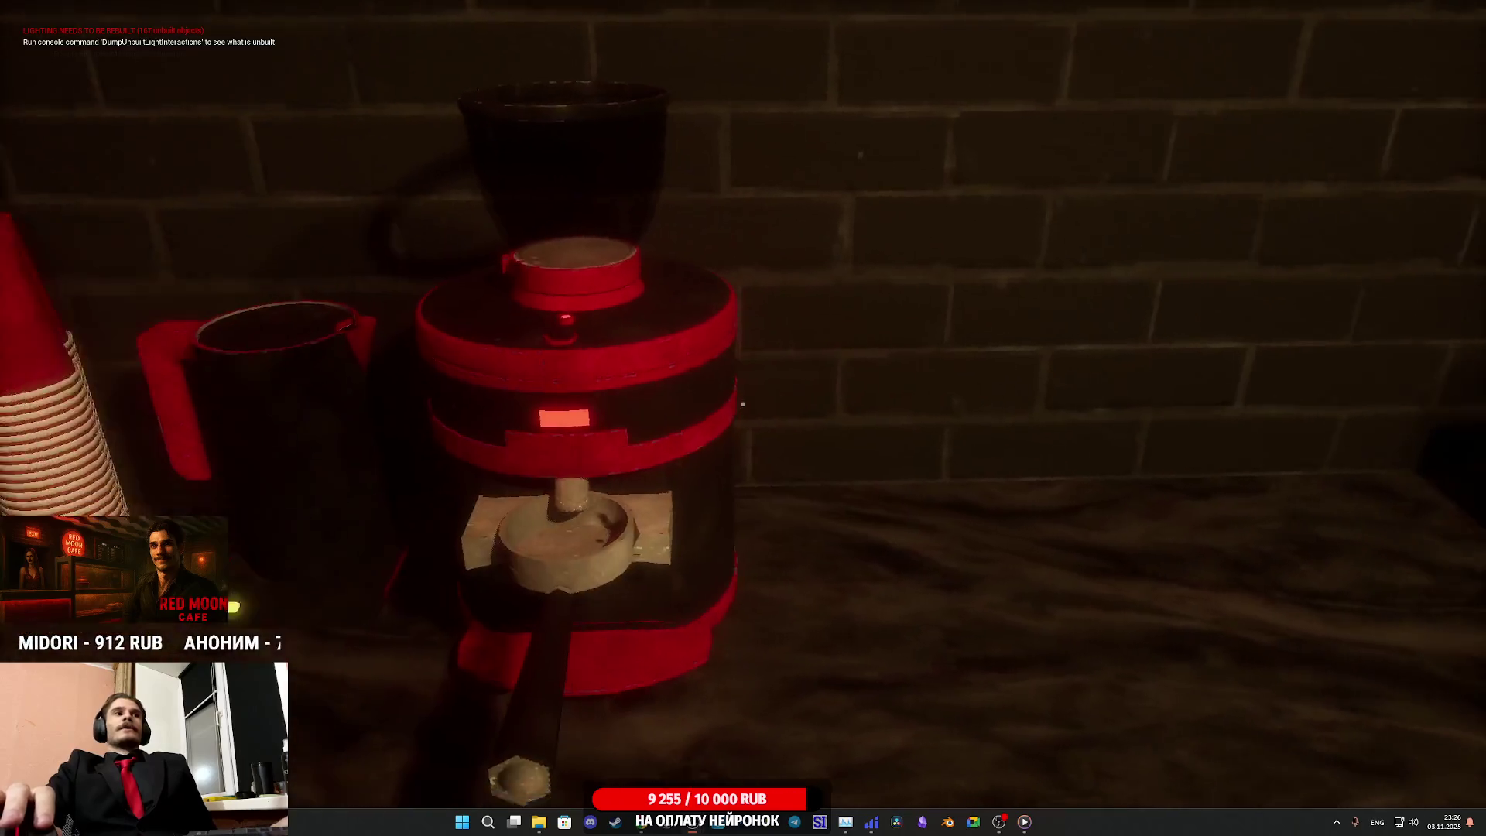
key("a")
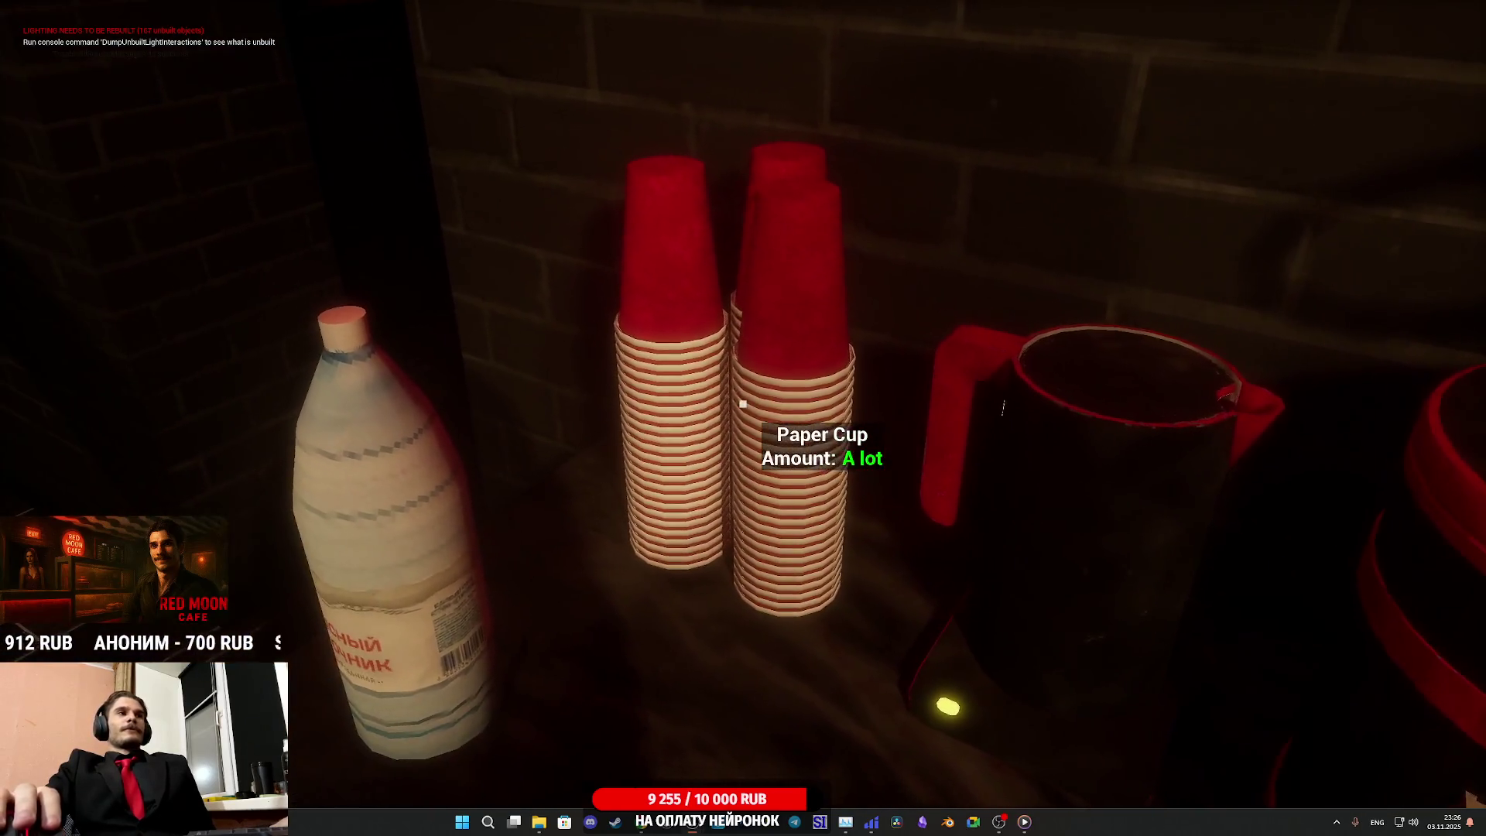
left_click(742, 403)
key("d")
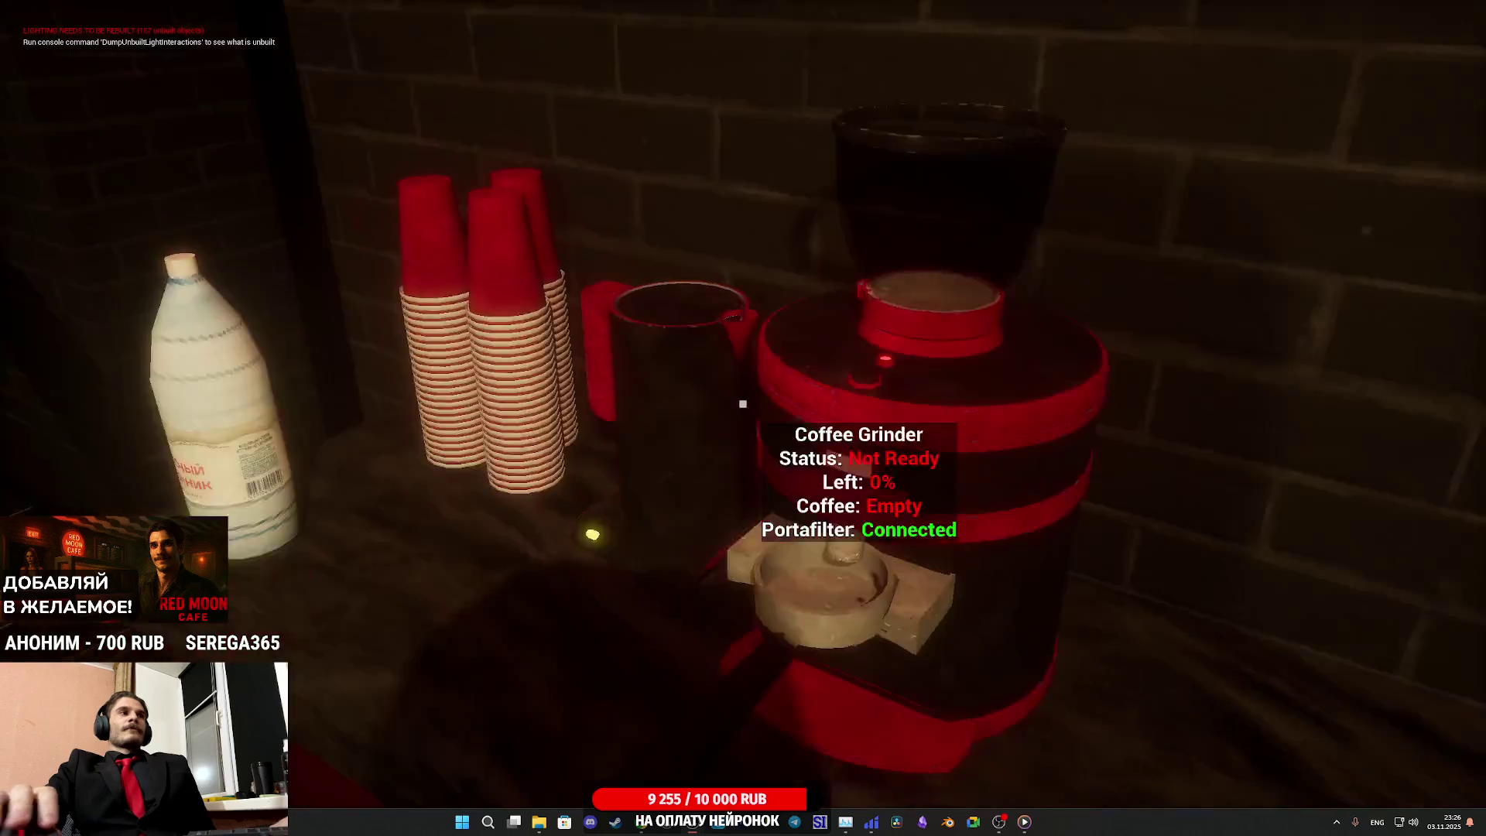
key("a")
key("d")
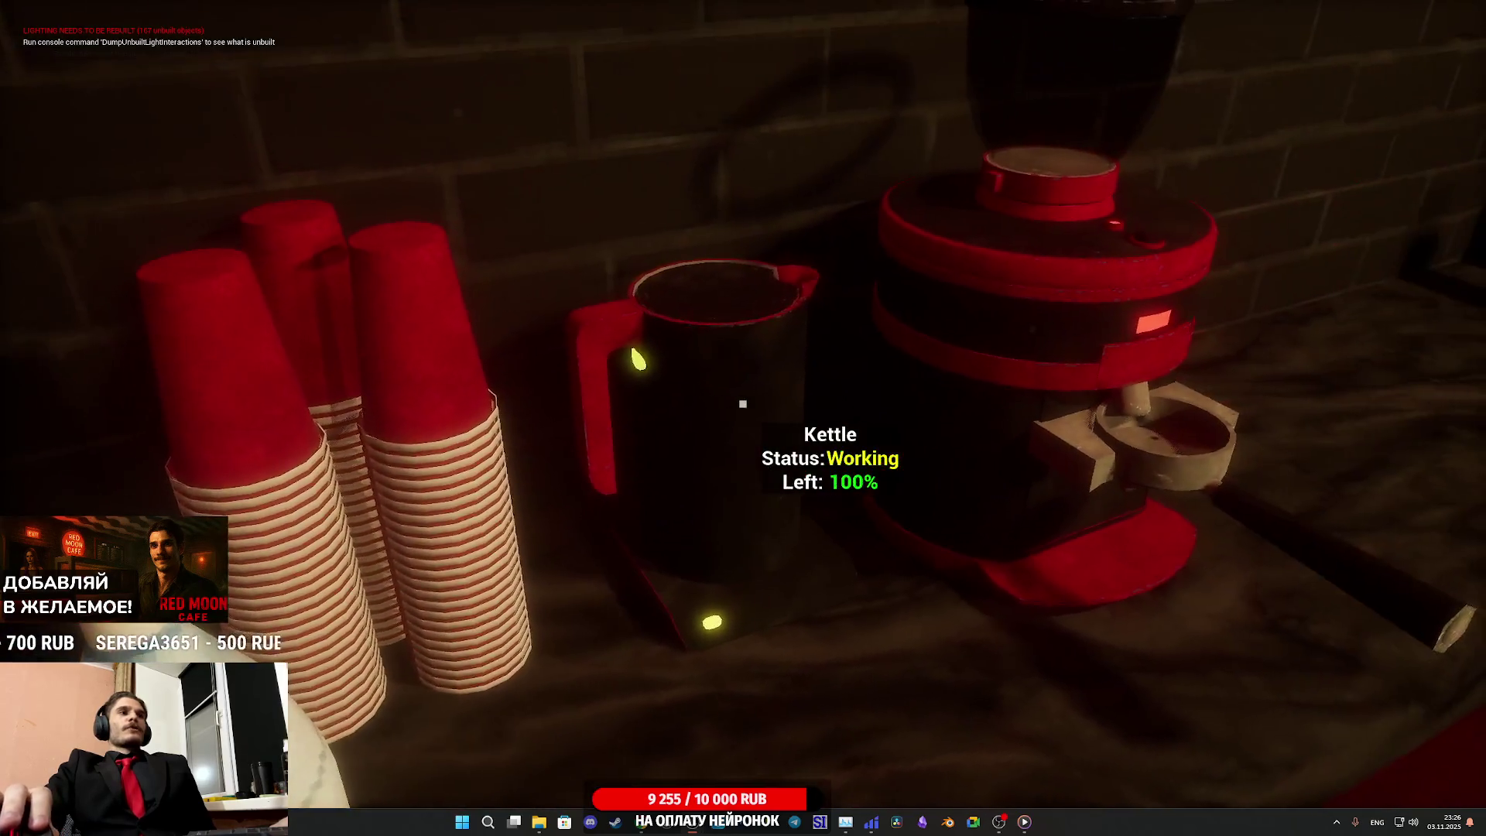
key("d")
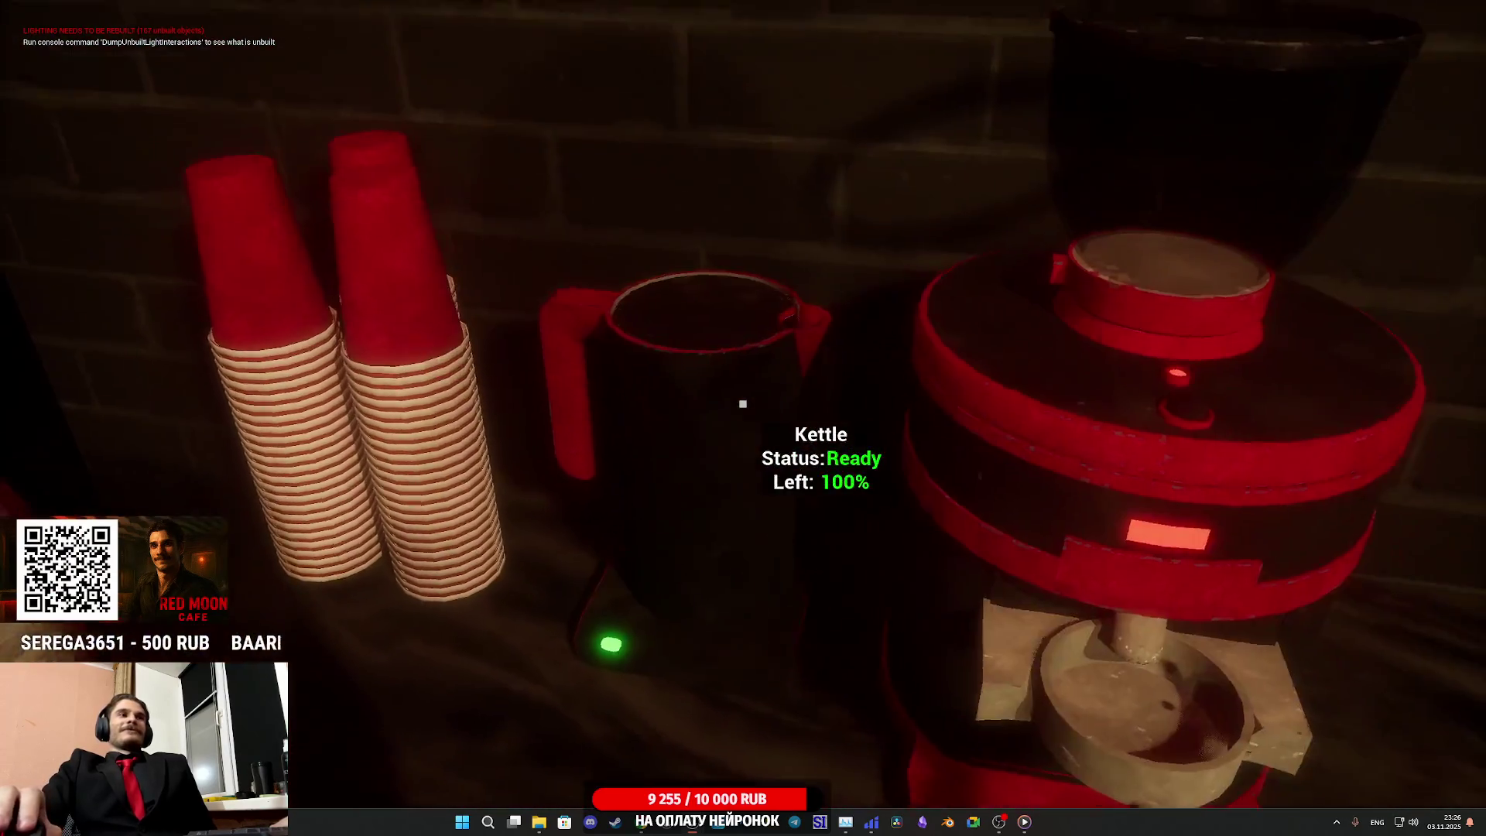
Lift the kettle, set it back on its stand, and step back across the cafe
left_click(743, 403)
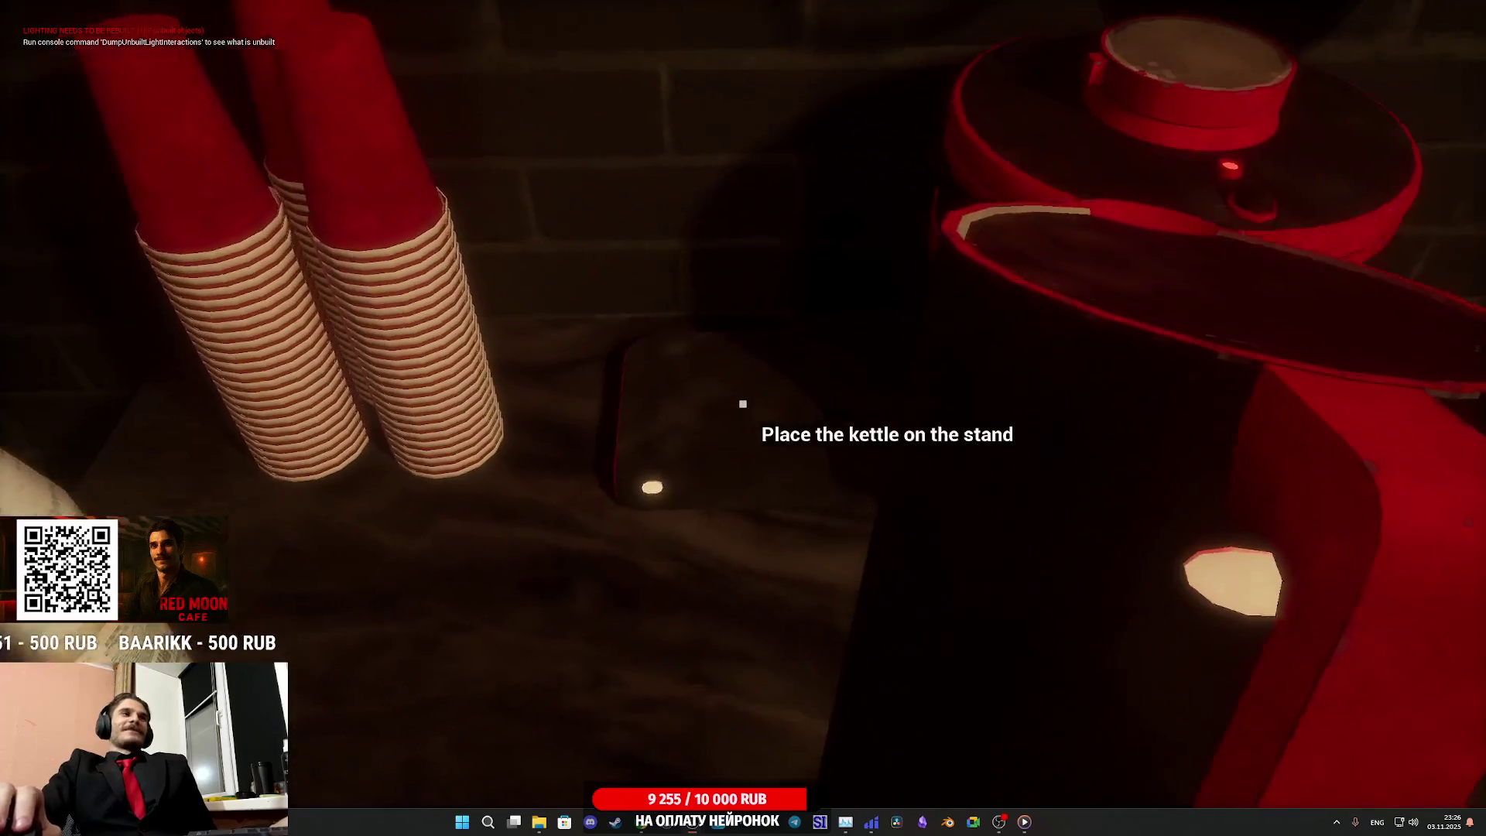
left_click(742, 403)
key("s")
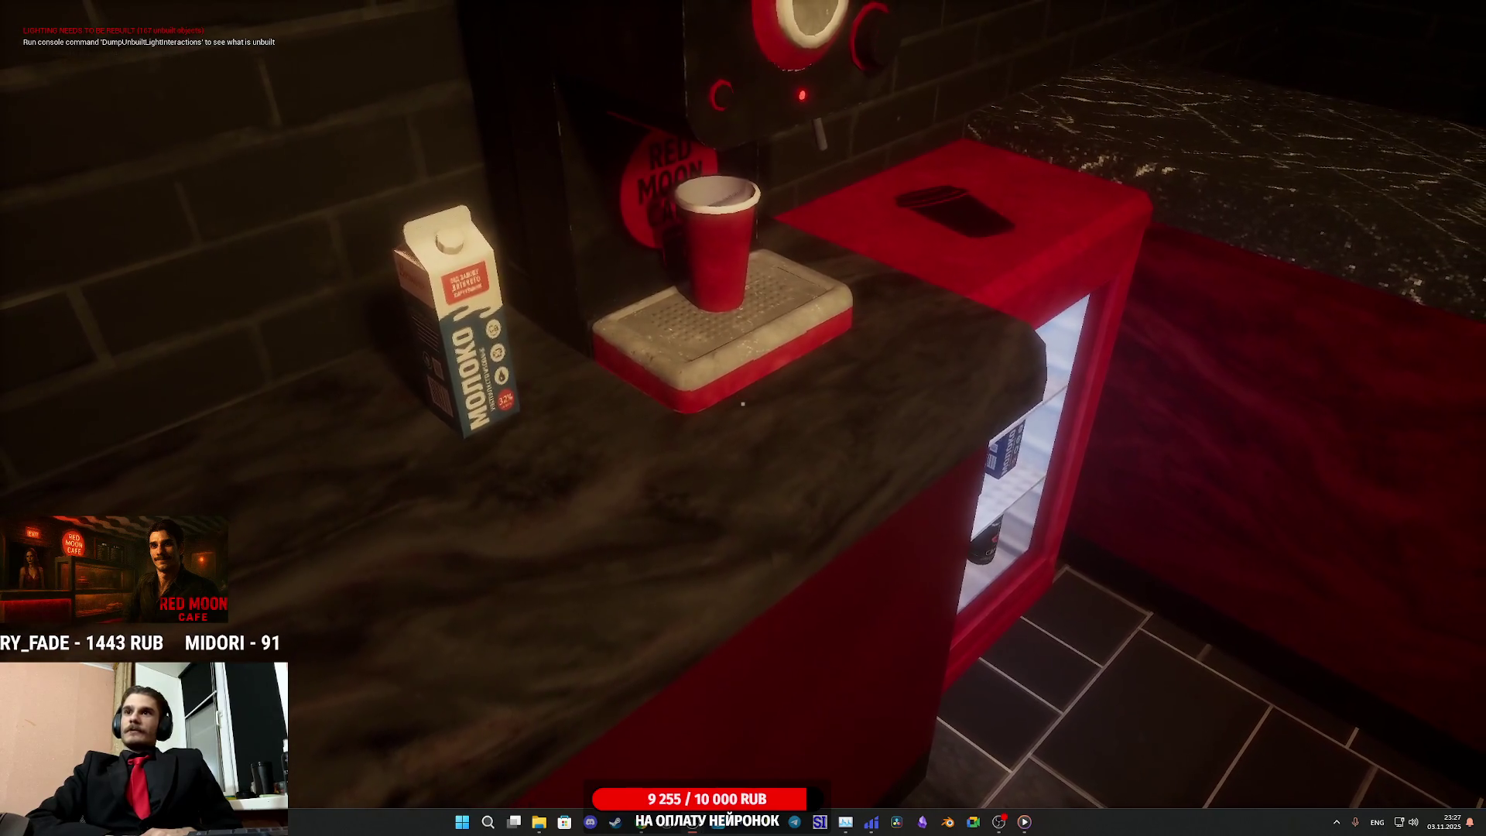
key("s")
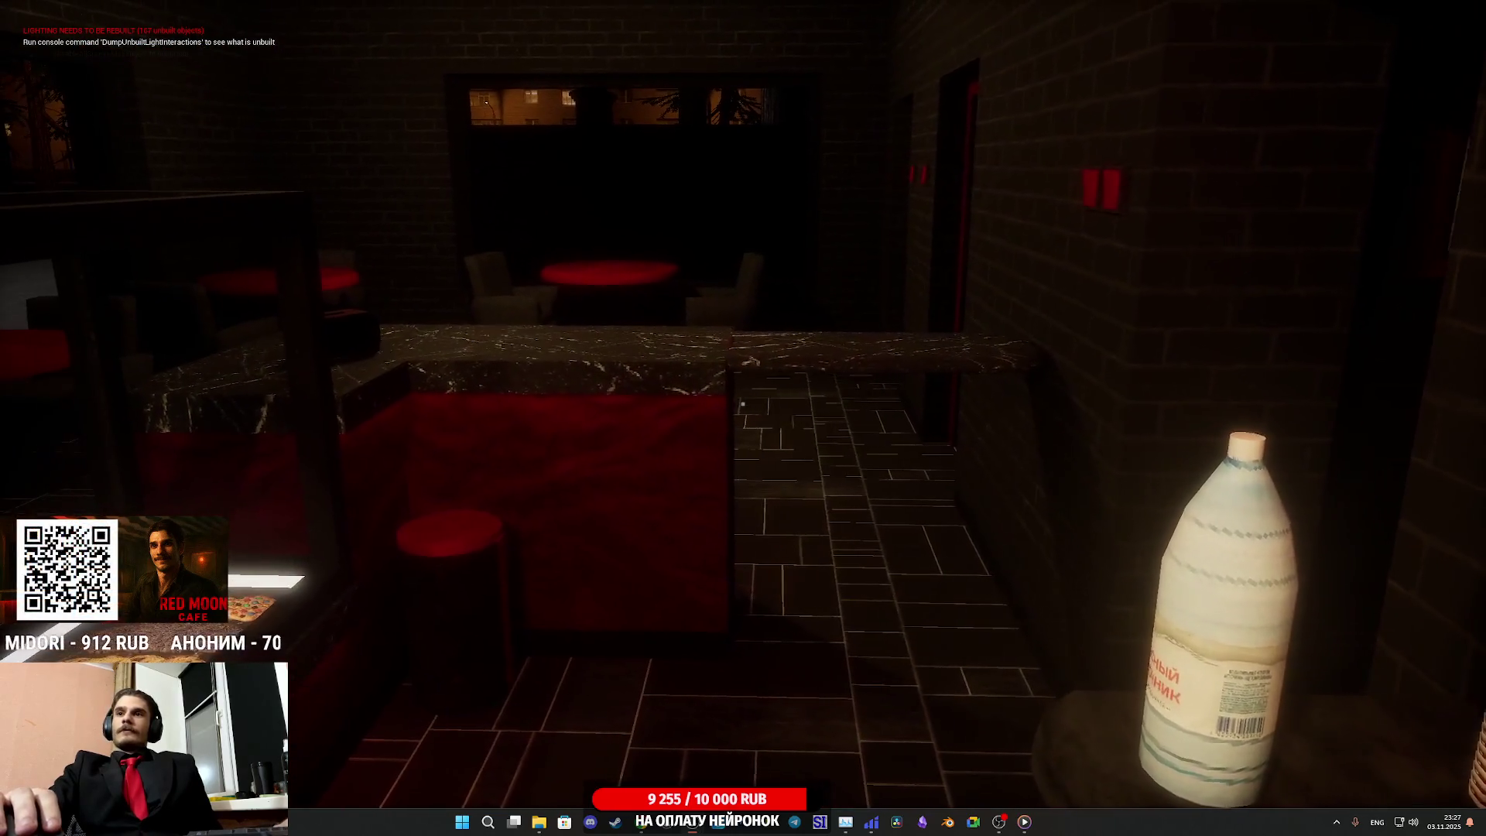
key("d")
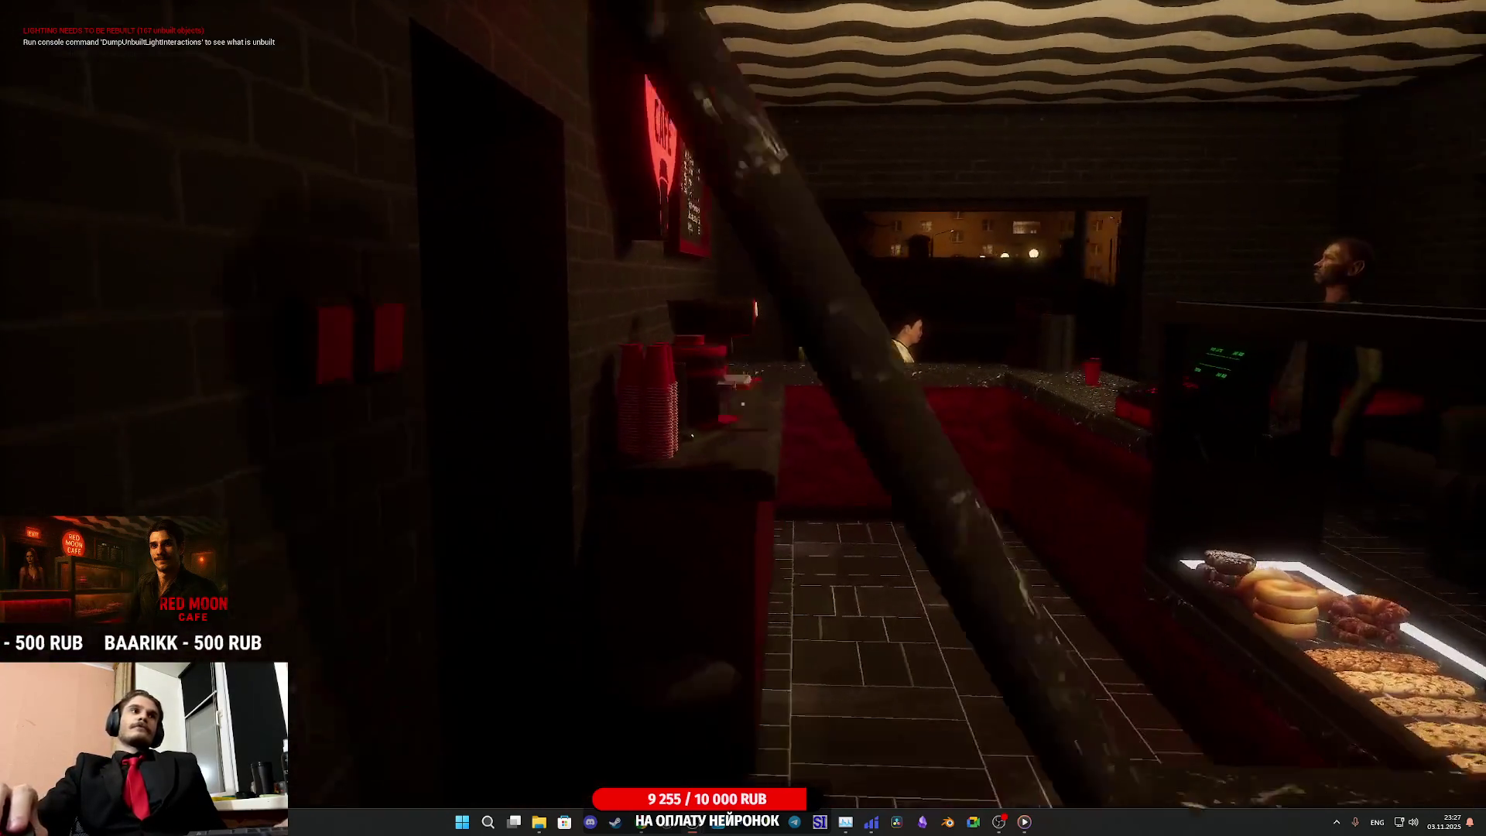
Walk behind the counter to the register, facing the customer's 240 RUB Iced Latte order
key("w")
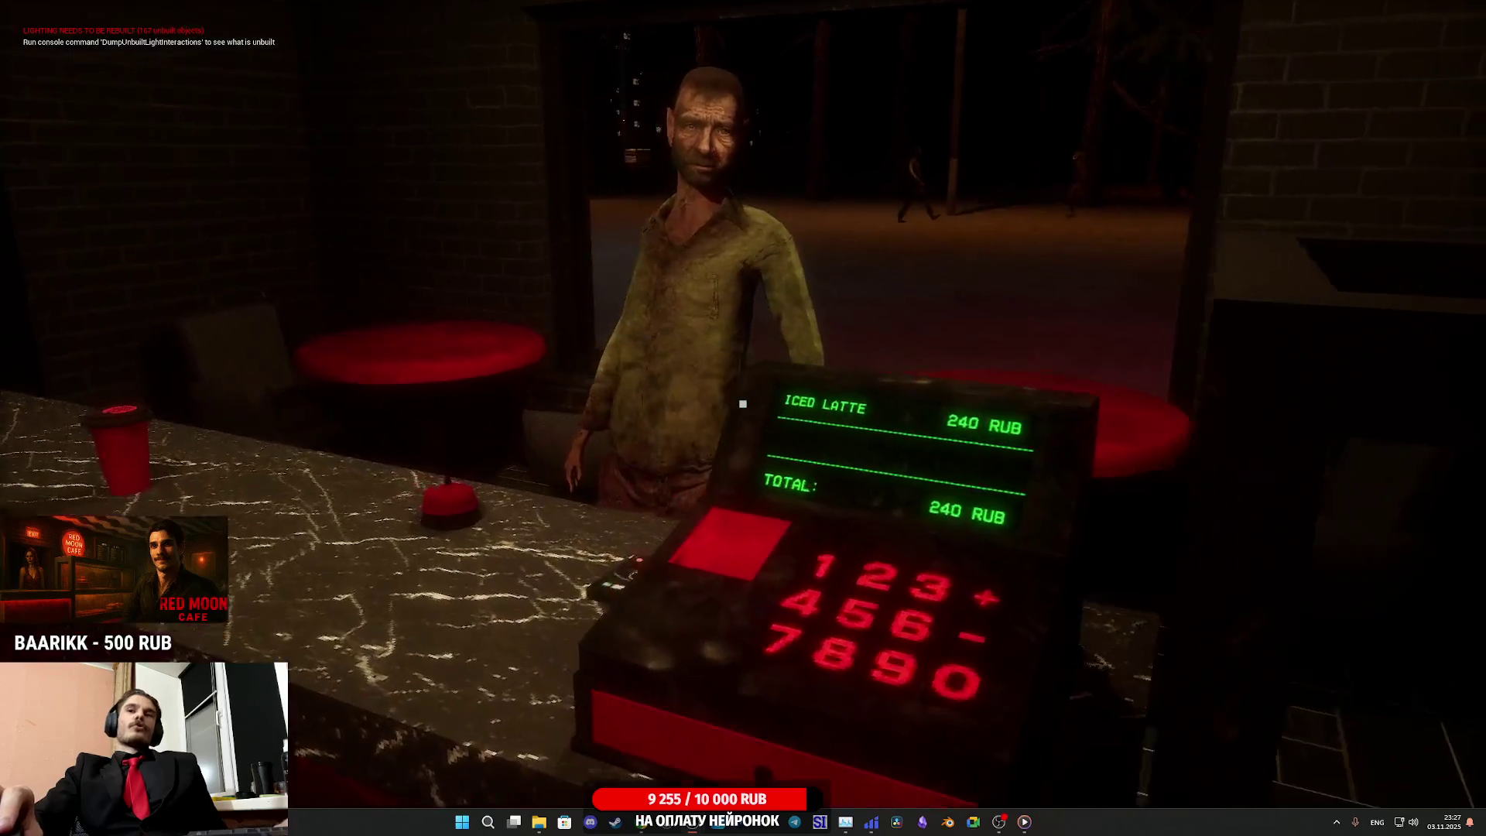
key("w")
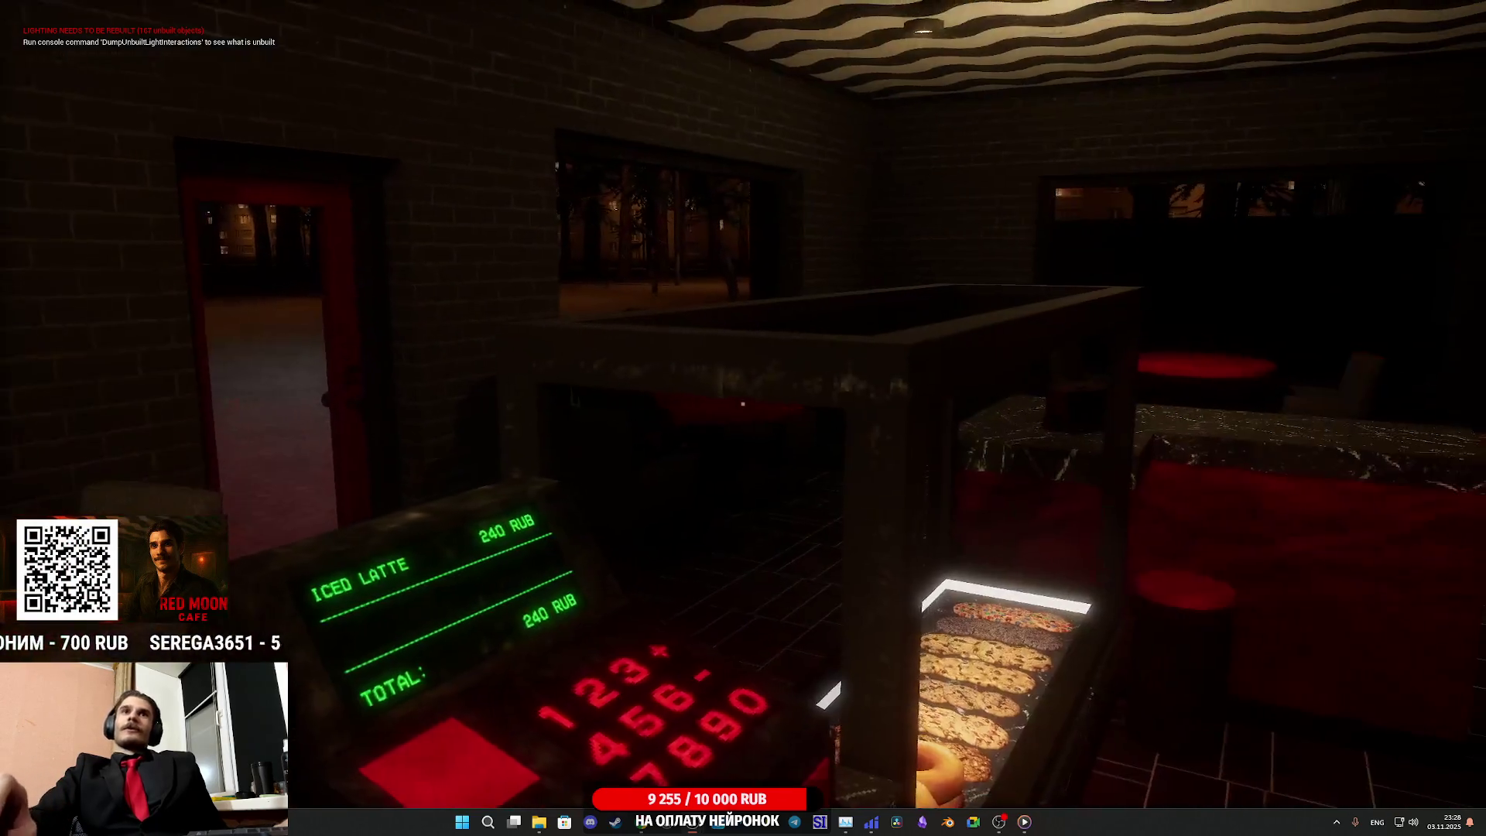
Walk out the open door onto the street, come back in, and approach the free armchair by the red table
key("w")
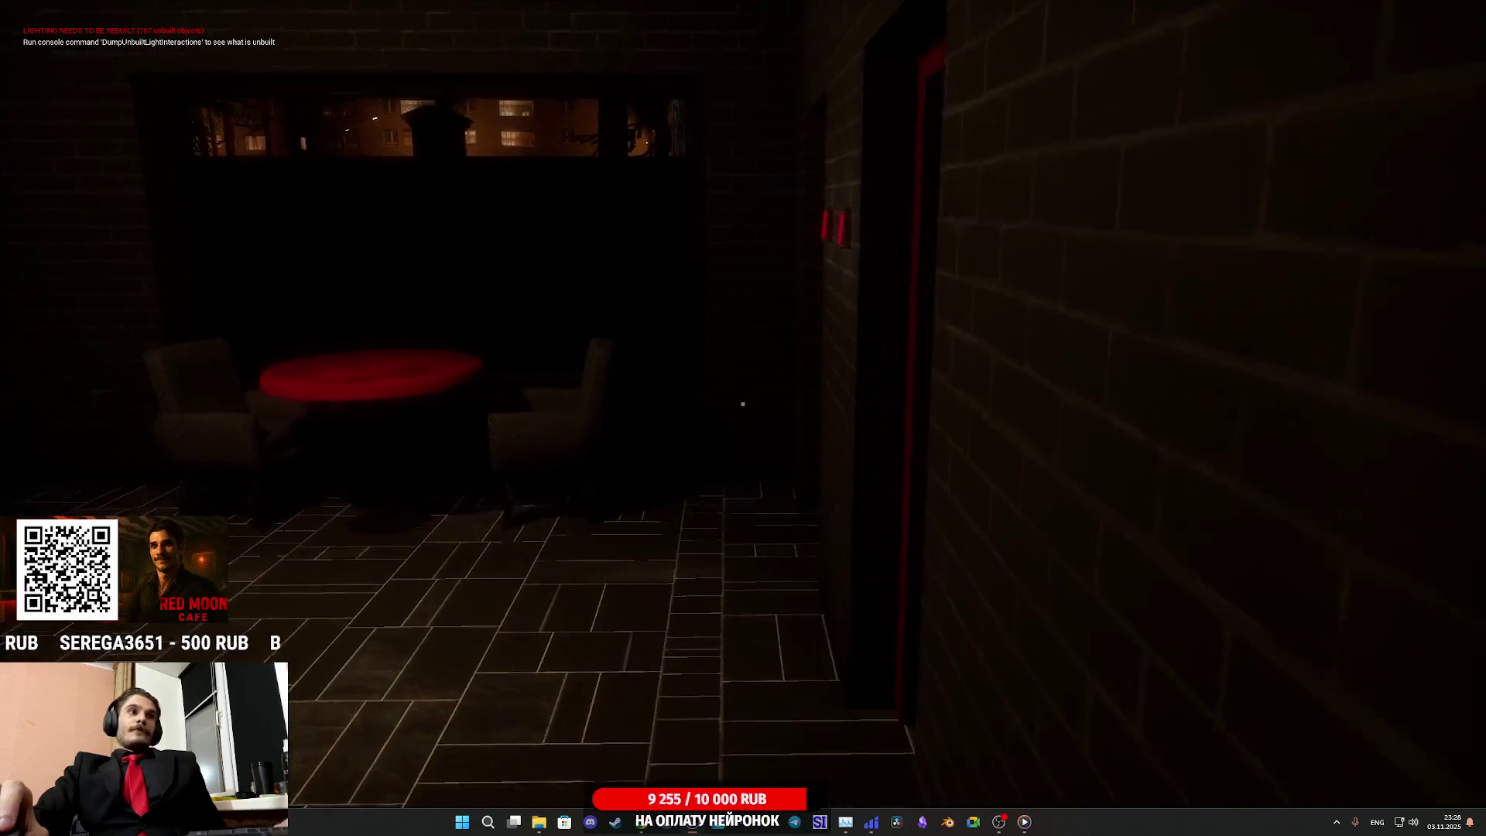
key("w")
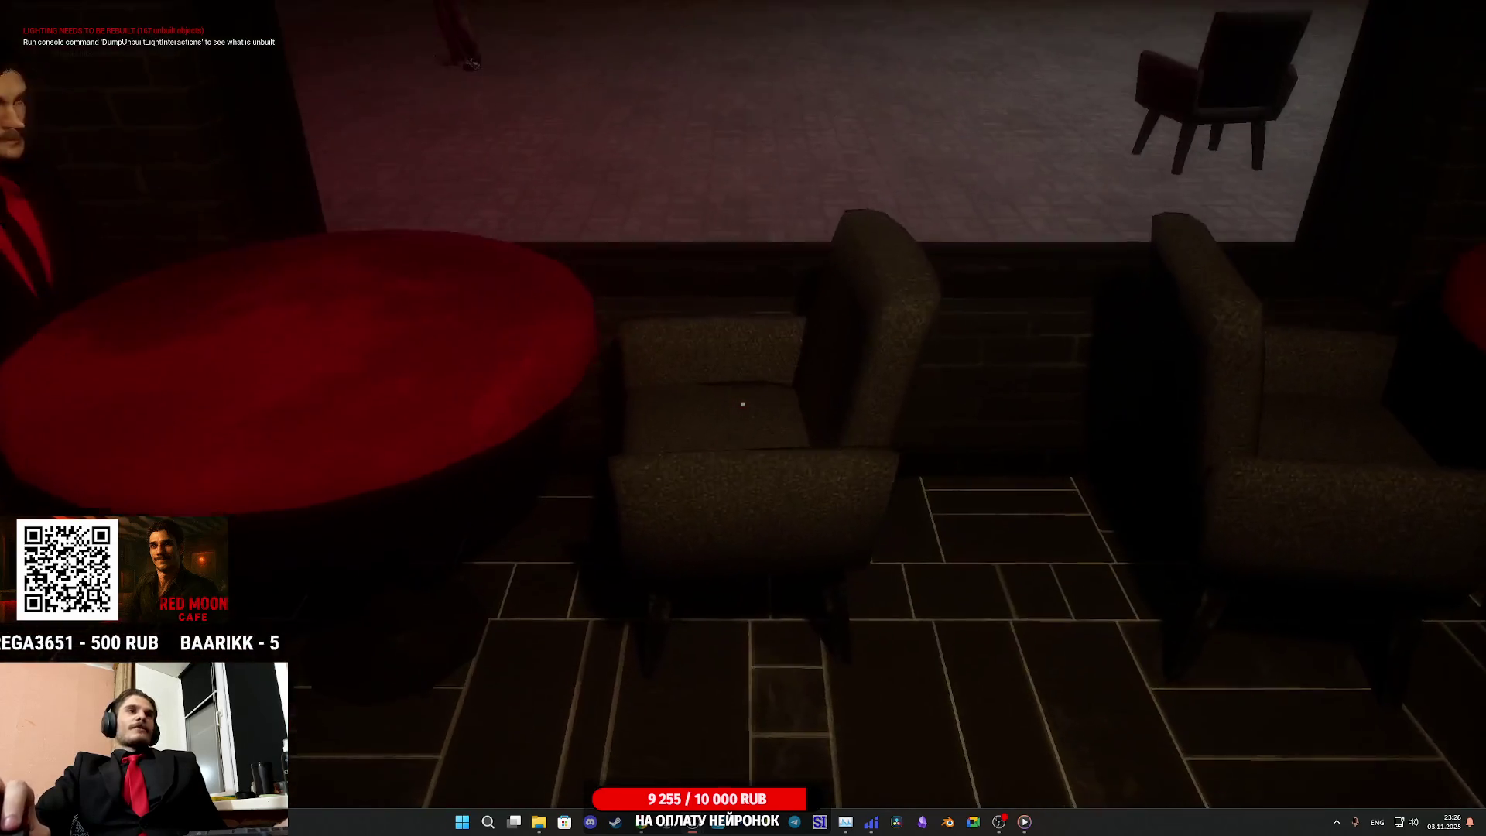
key("w")
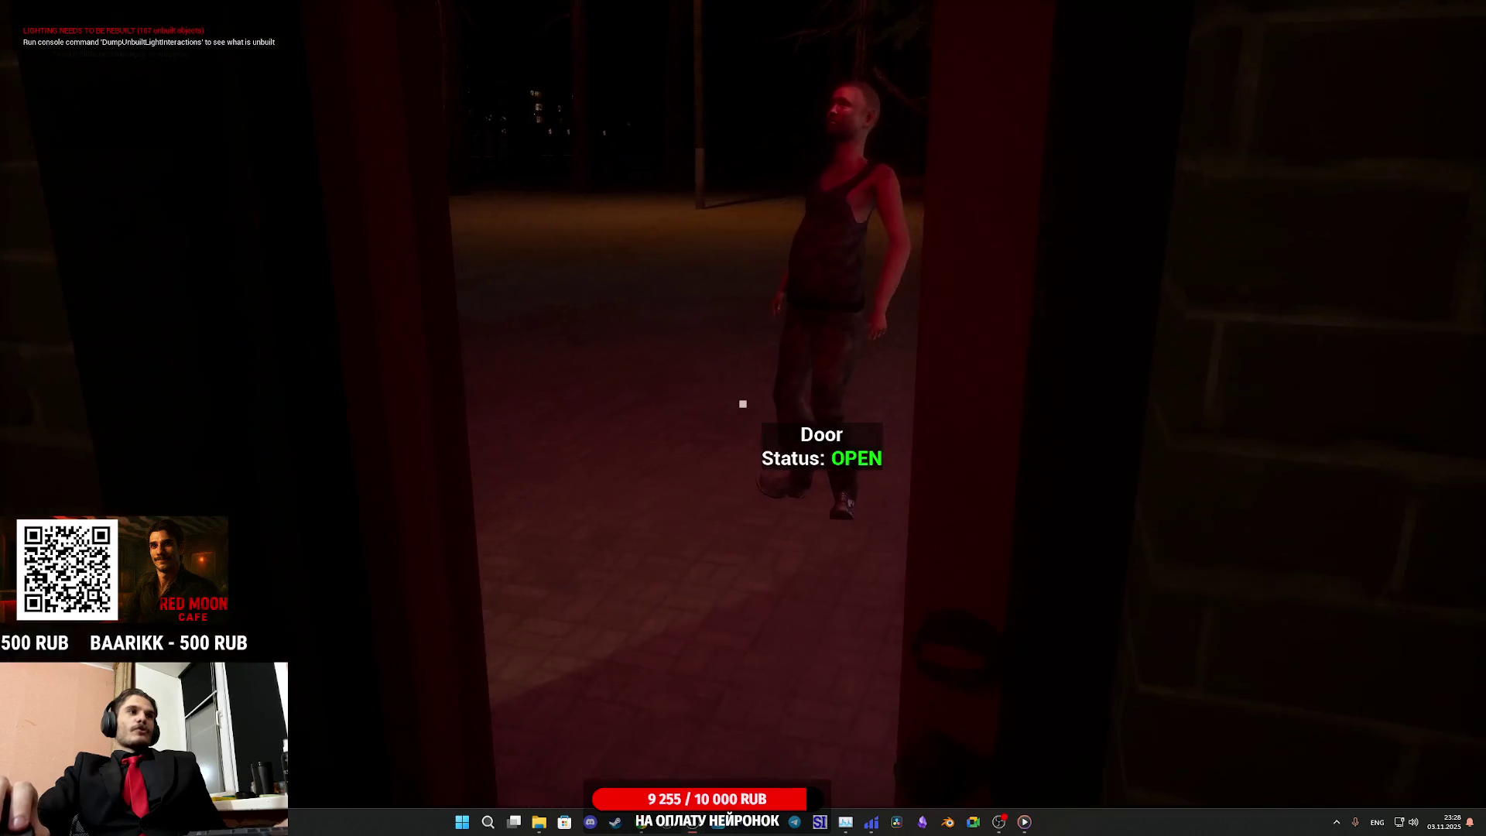
key("s")
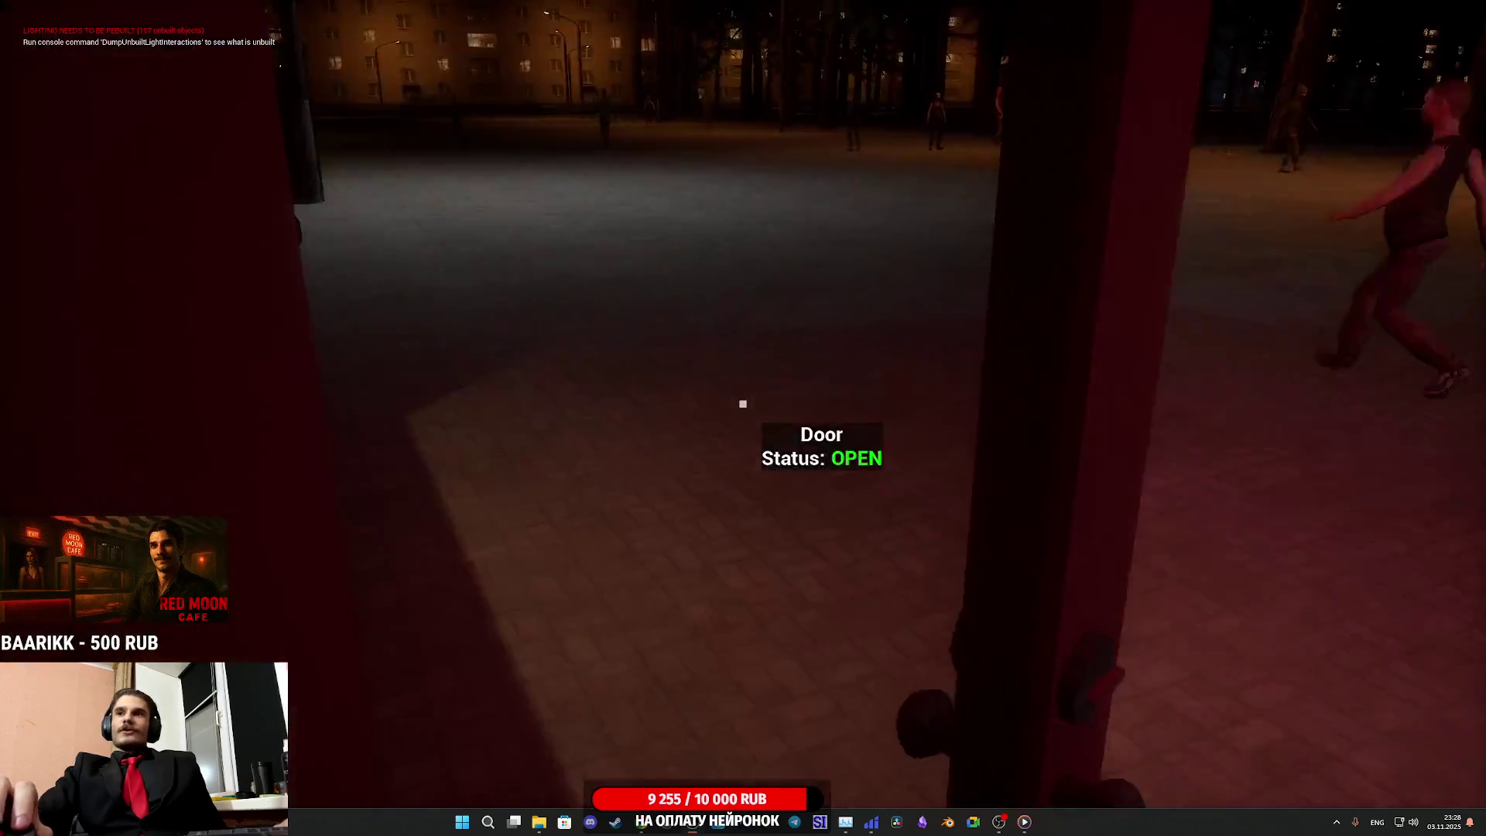
key("w")
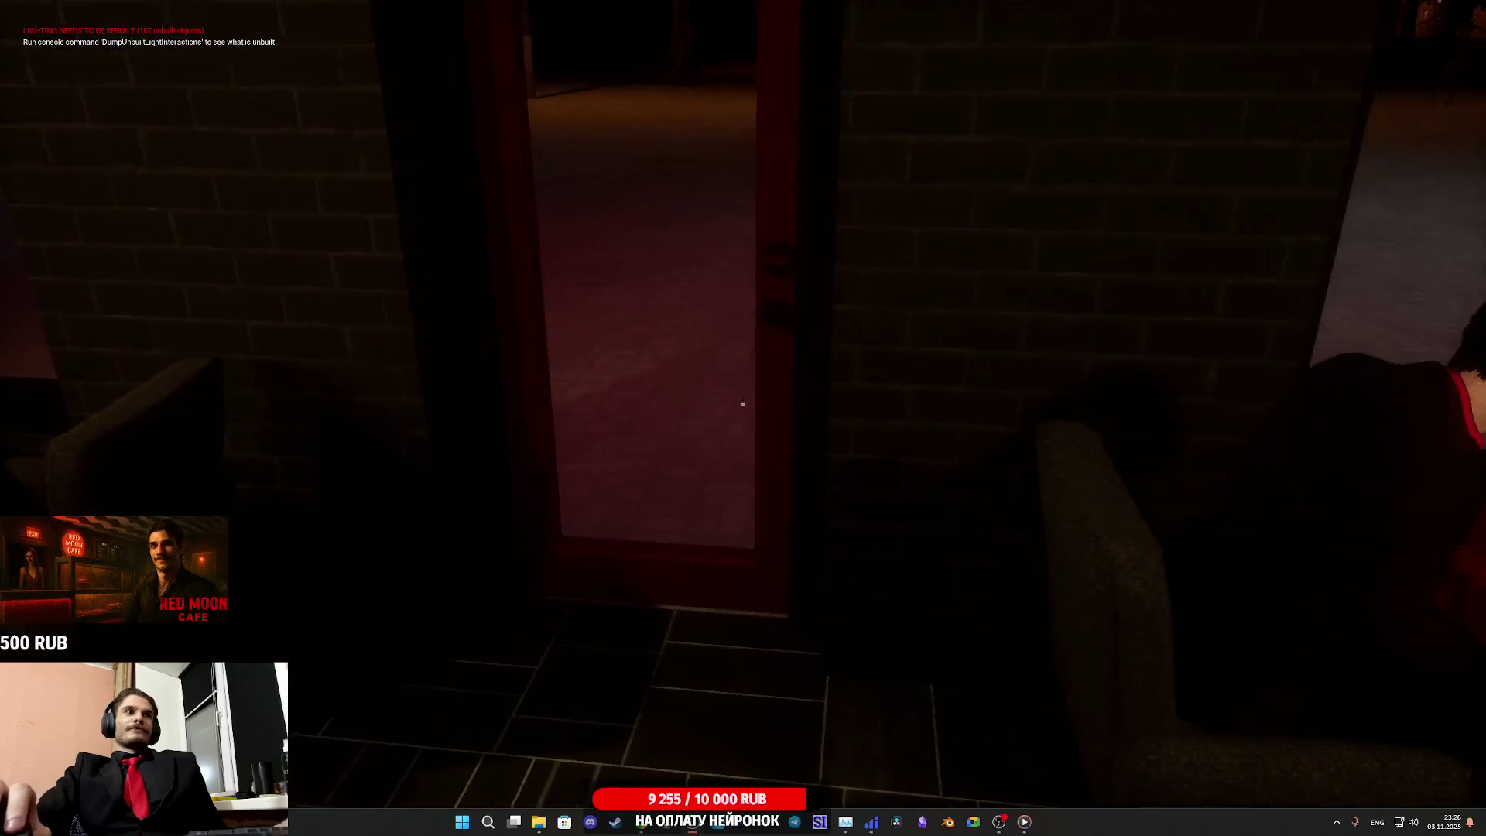
key("w")
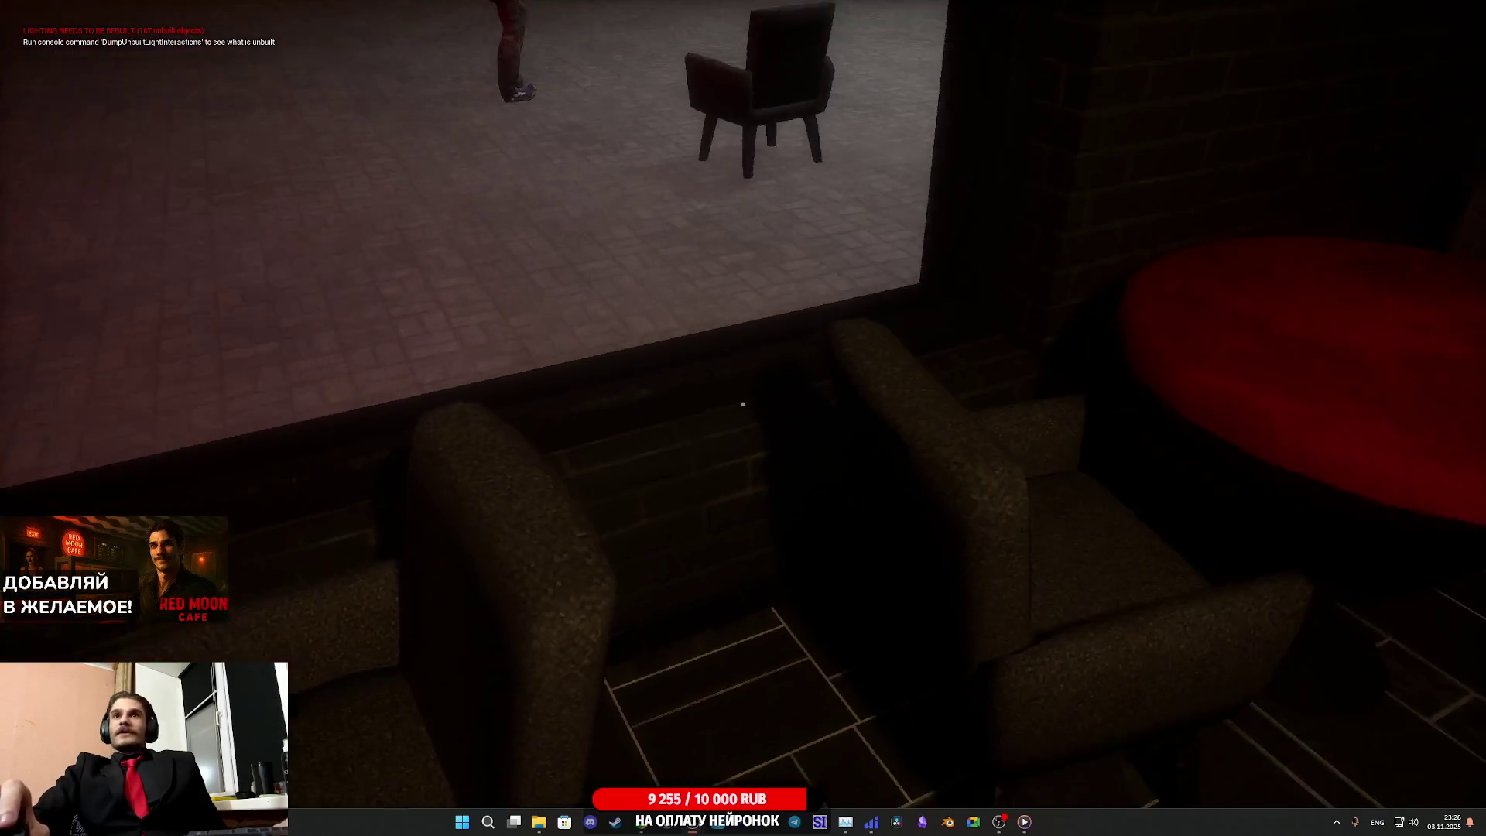
key("w")
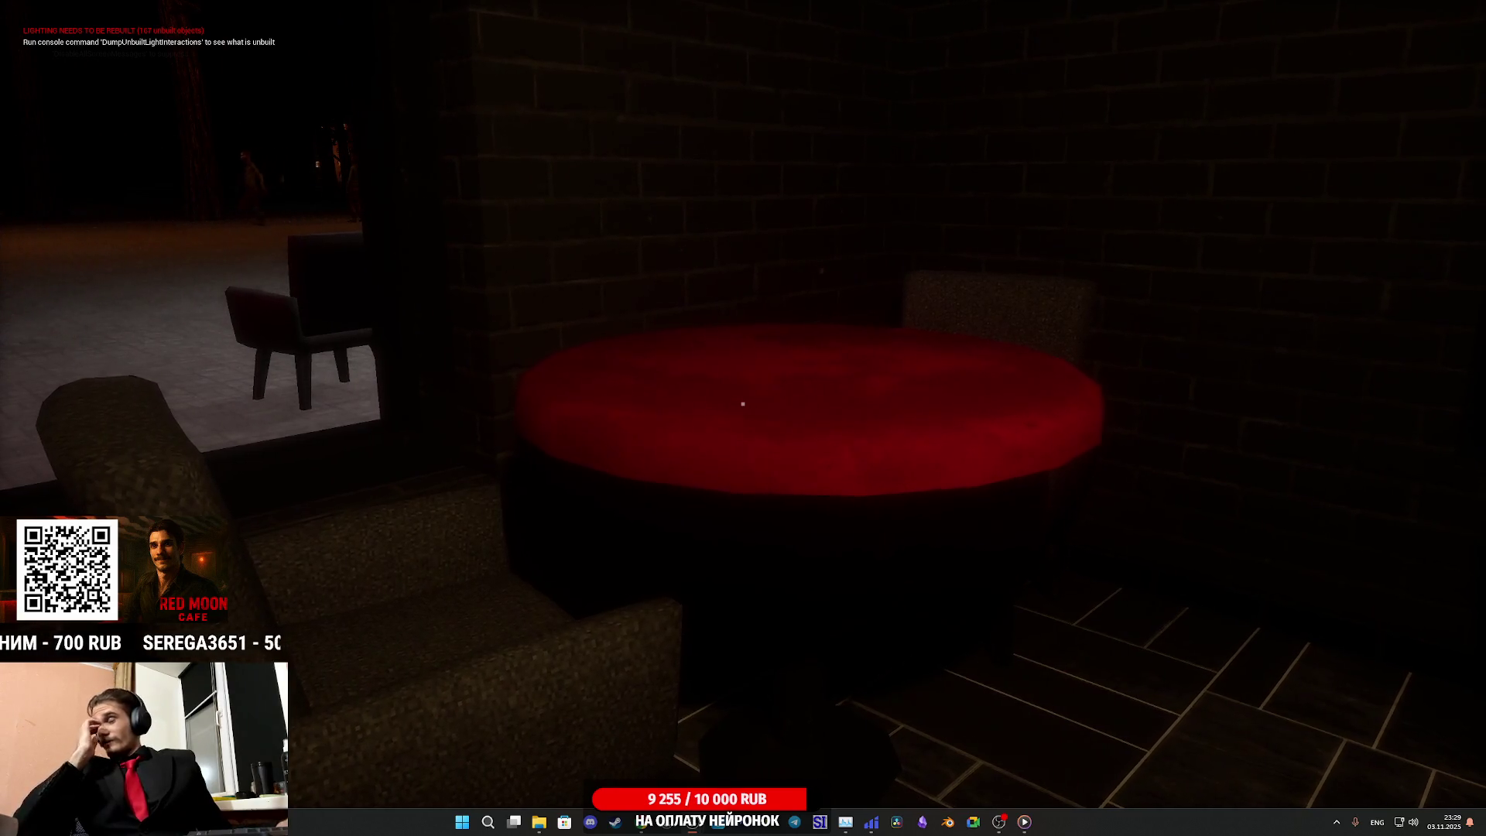
key("w")
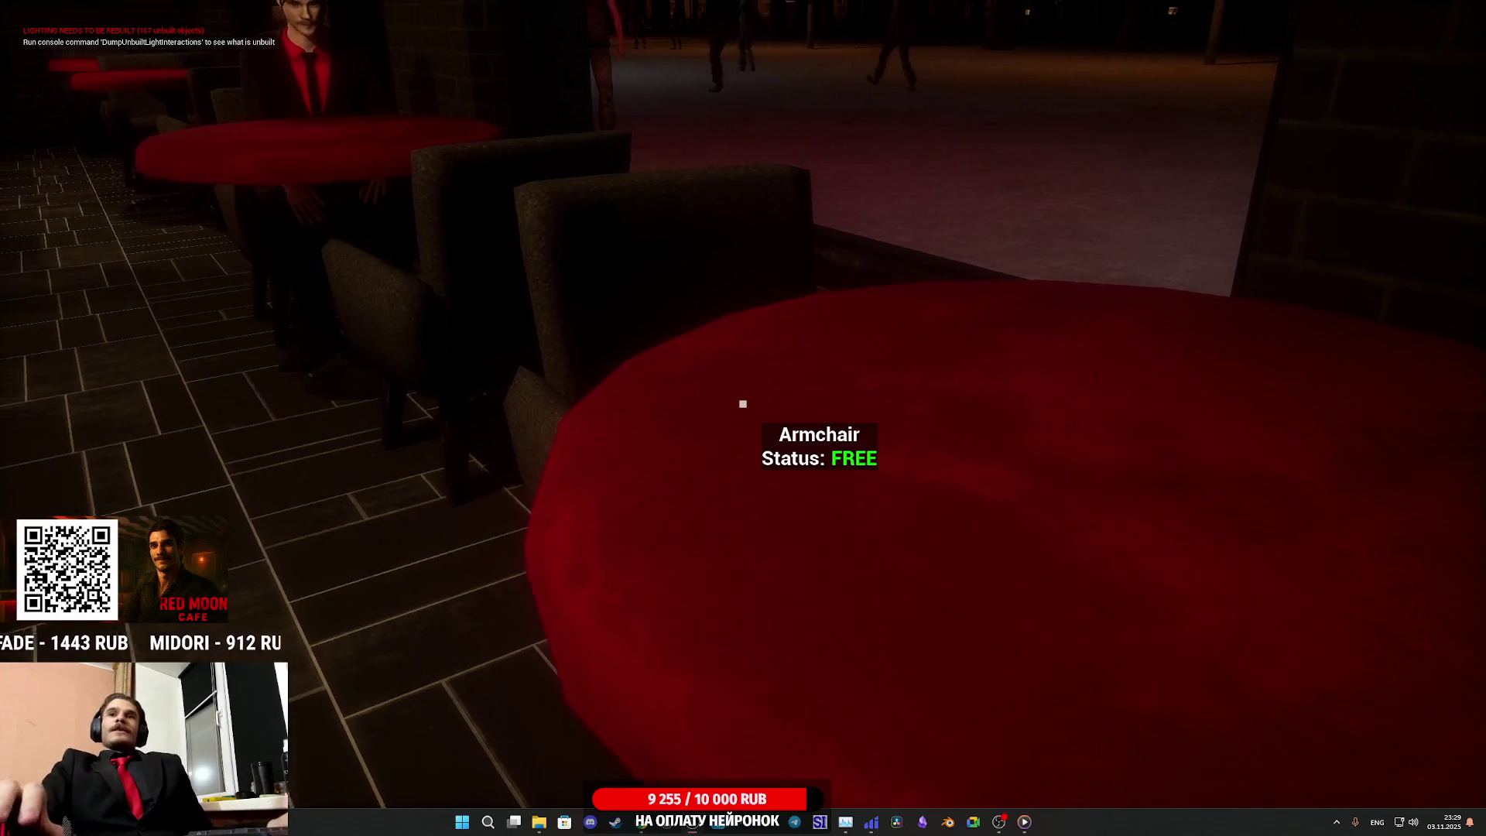
Sit in the free armchair, stand up, and walk past the restroom doors back to the counter
key("e")
key("s")
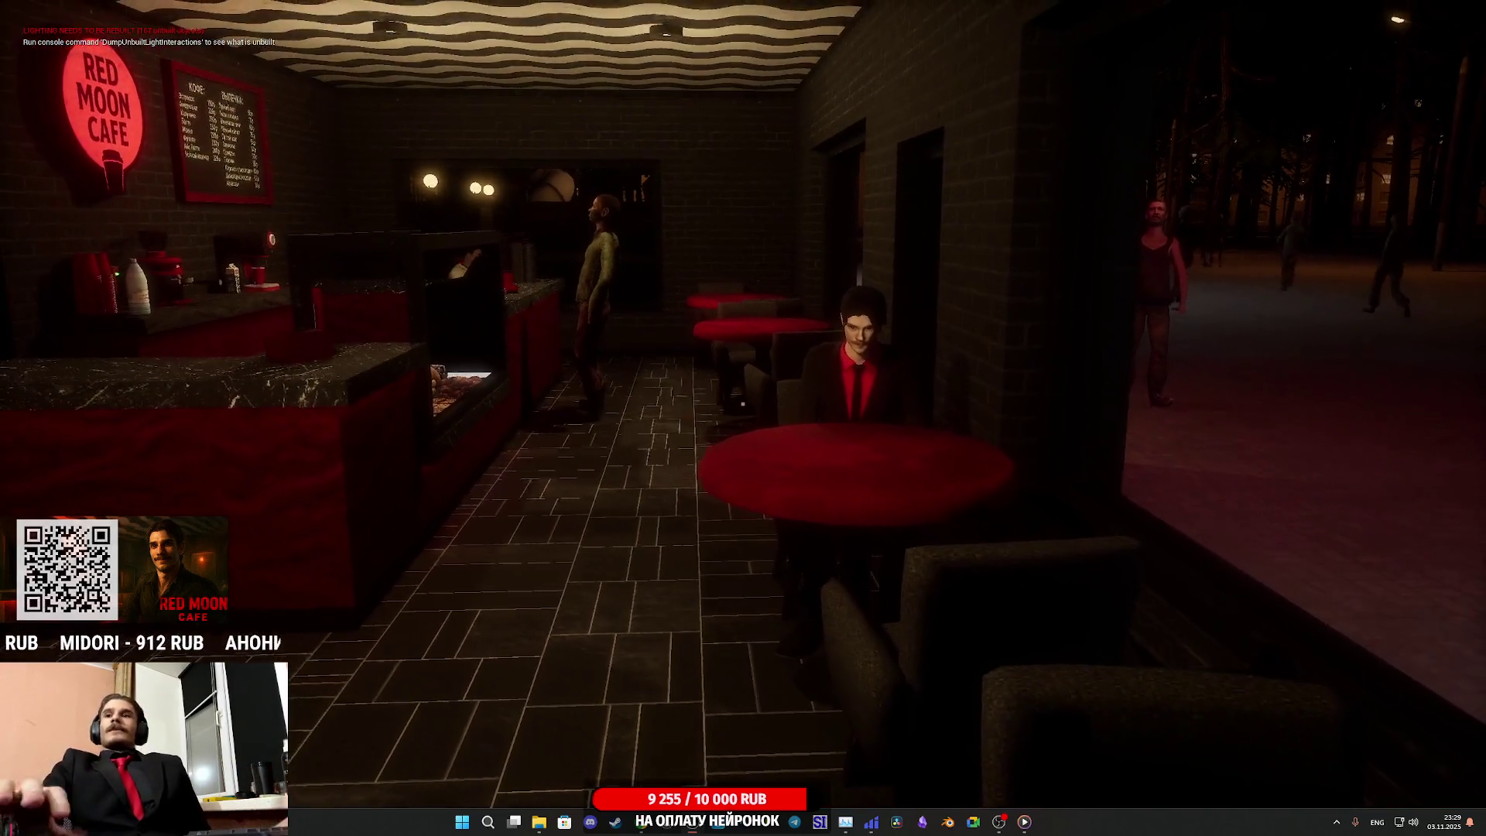
key("w")
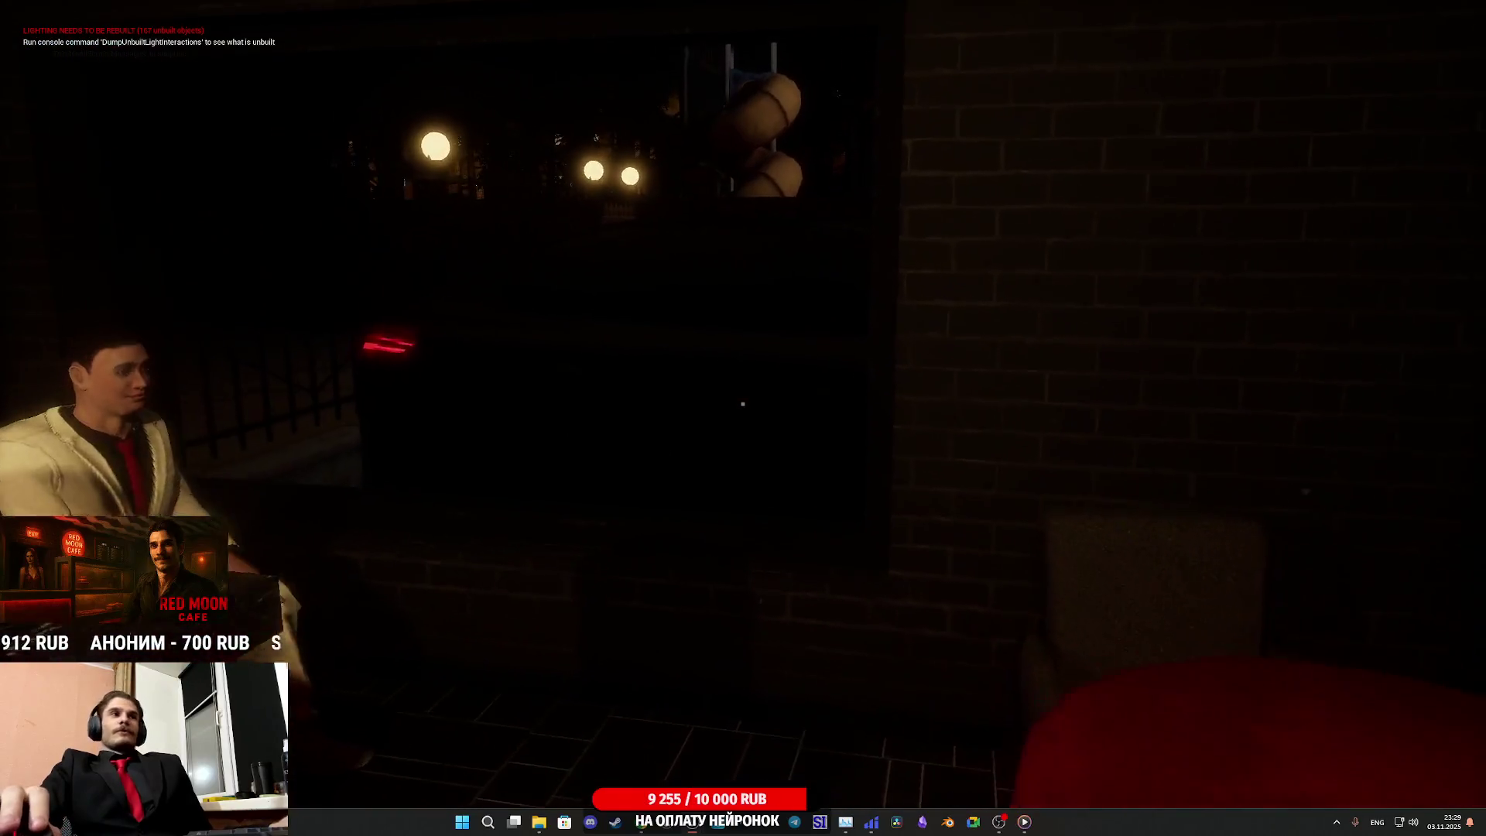
mouse_move(742, 403)
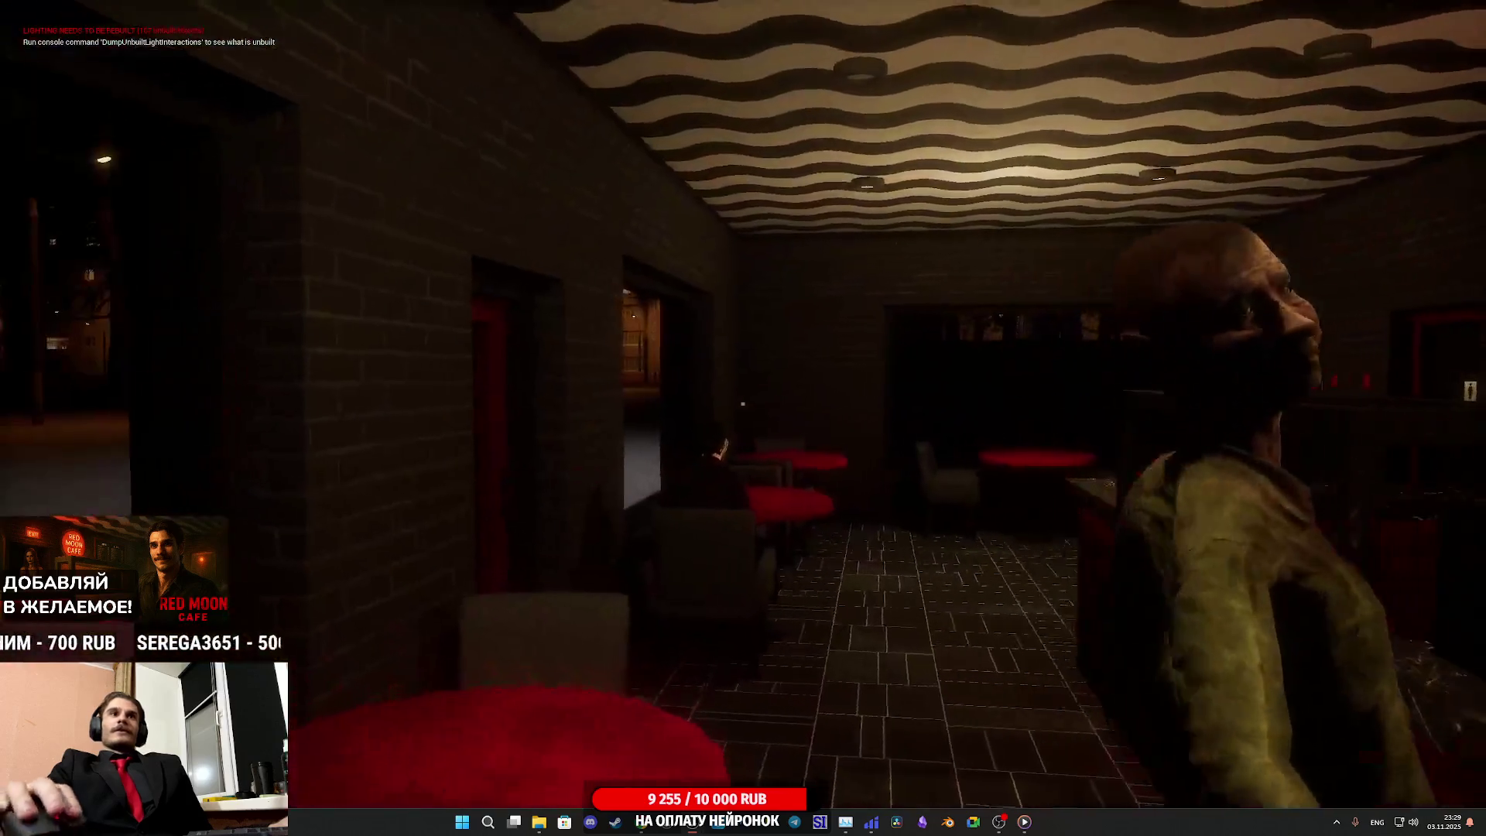
key("w")
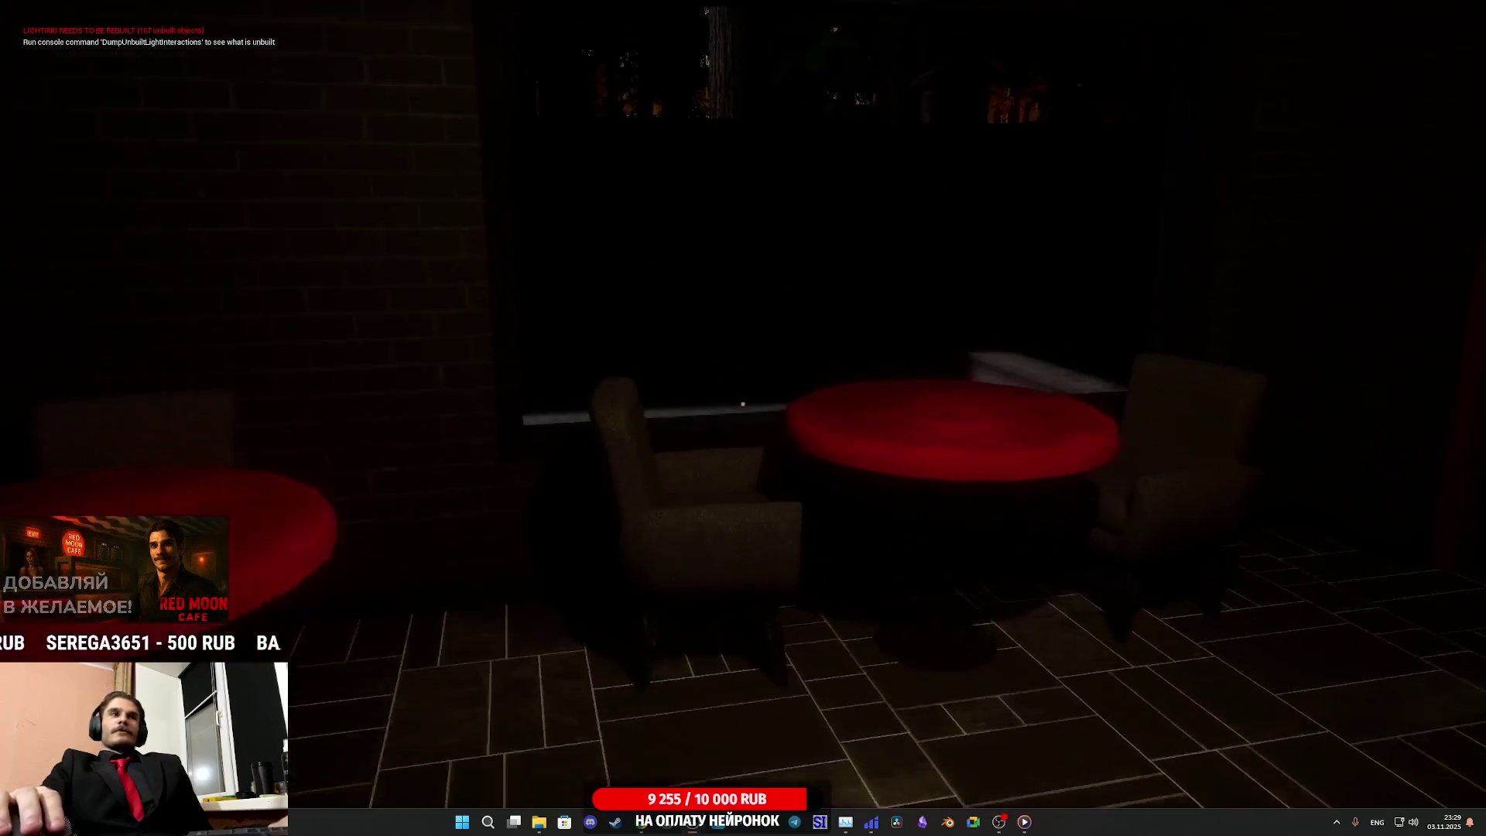
key("w")
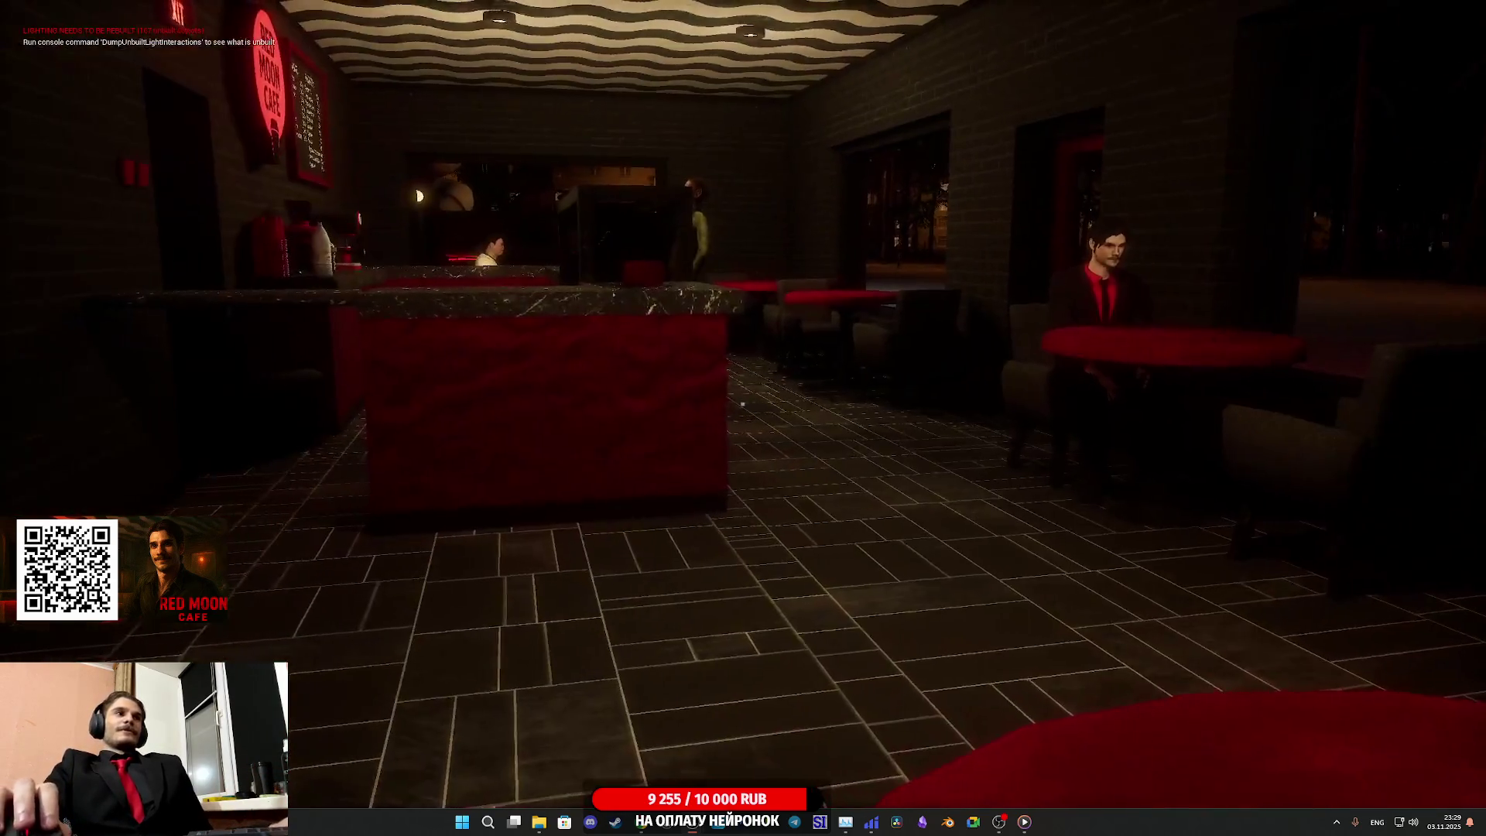
key("w")
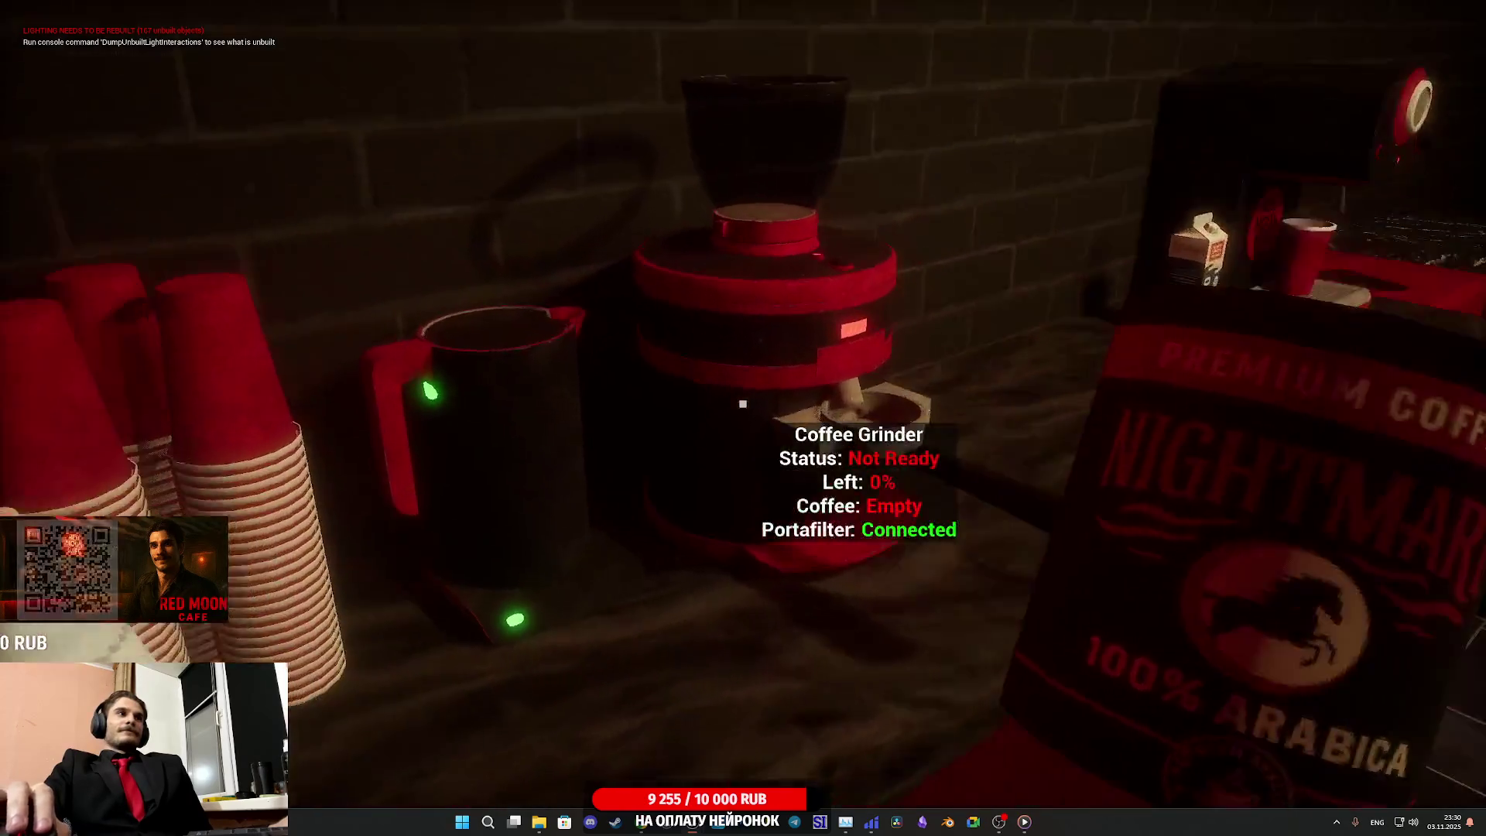
Pour the premium coffee into the grinder and set the bag down beside it
left_click(743, 403)
left_click(743, 403)
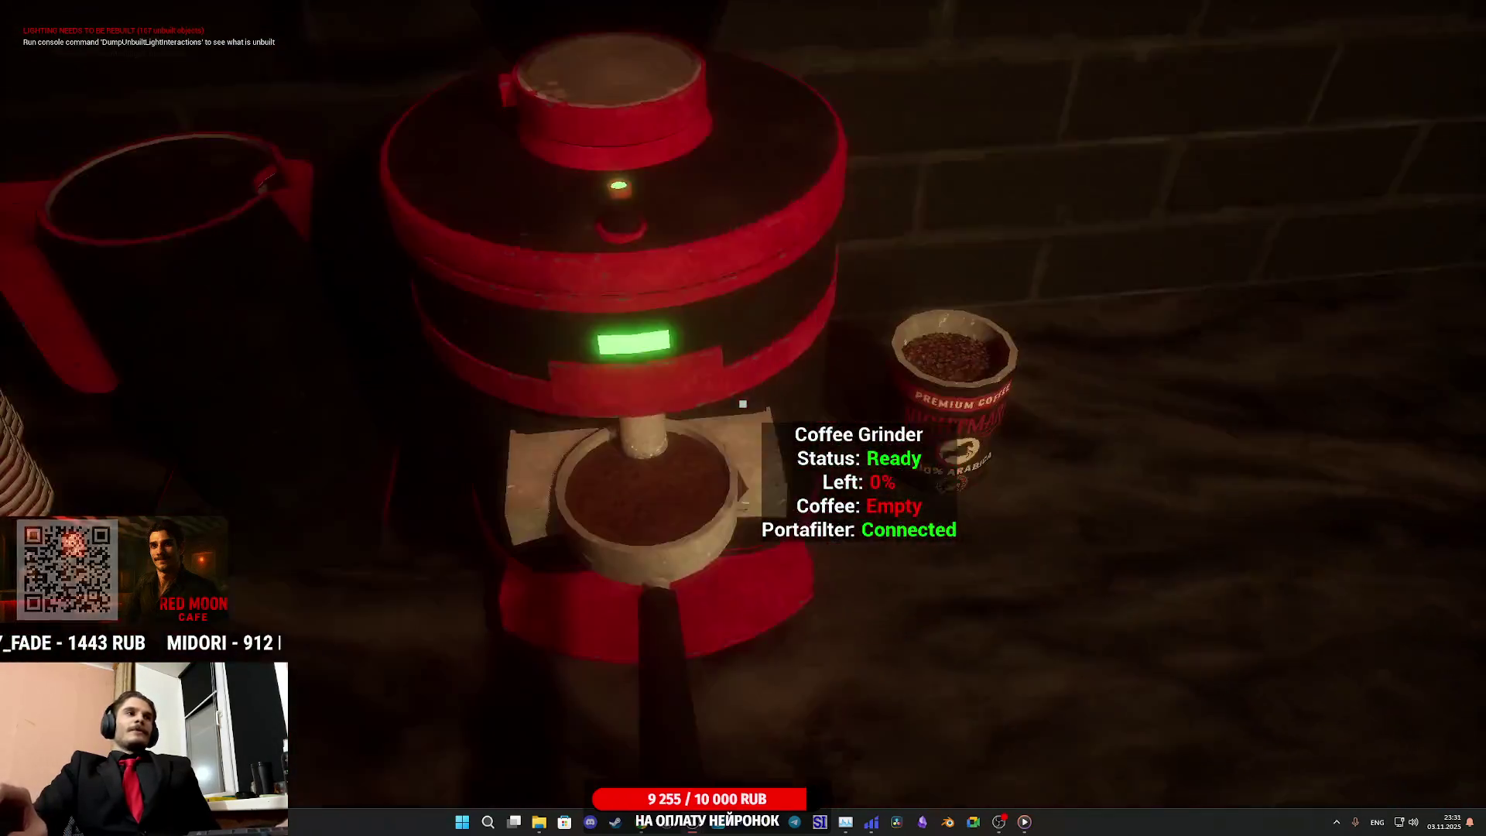
Attach the ground-coffee portafilter to the coffee machine and start brewing into the cup
left_click(742, 404)
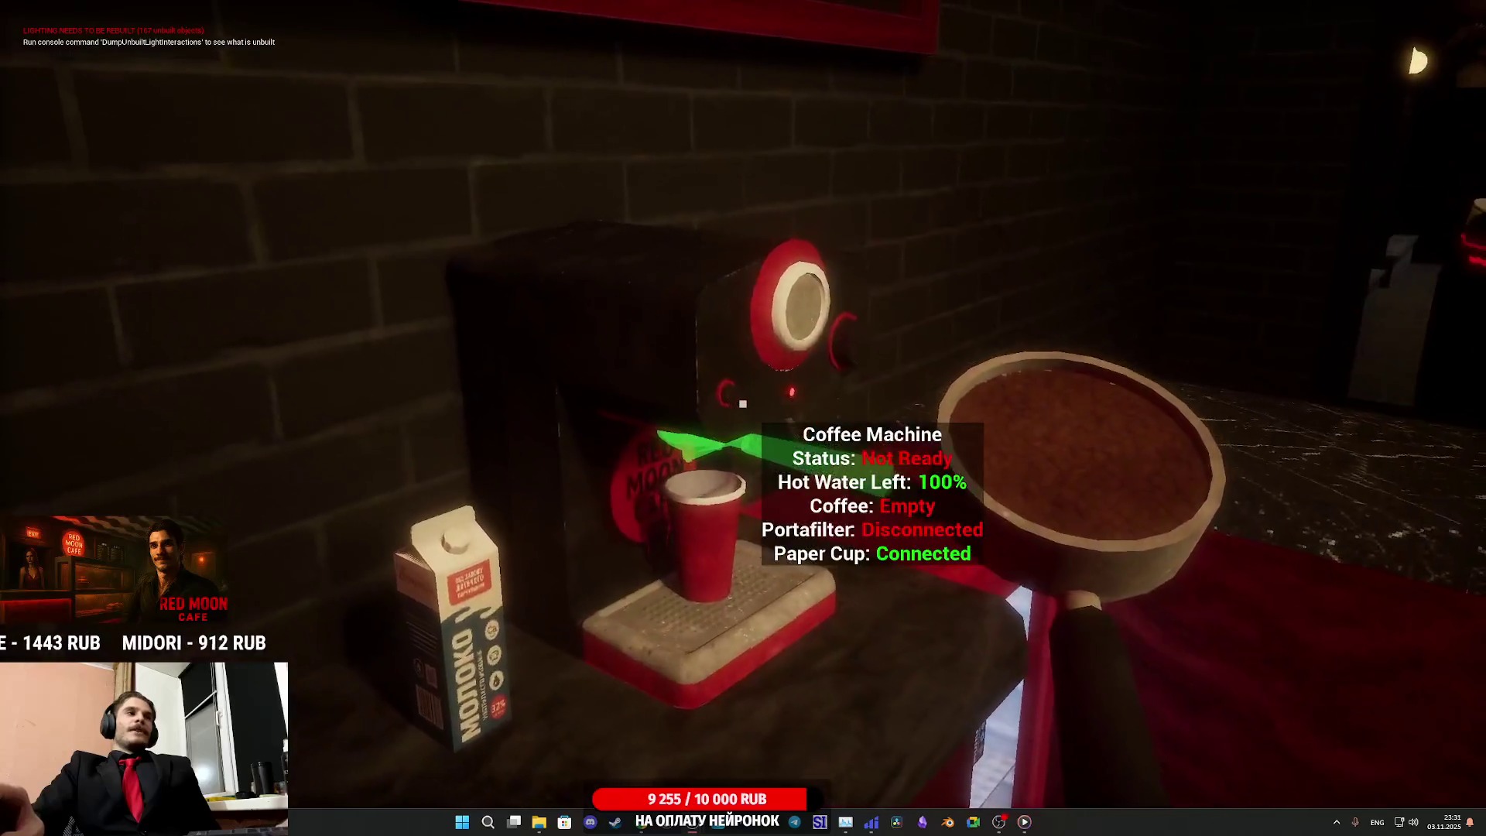
left_click(742, 403)
left_click(742, 403)
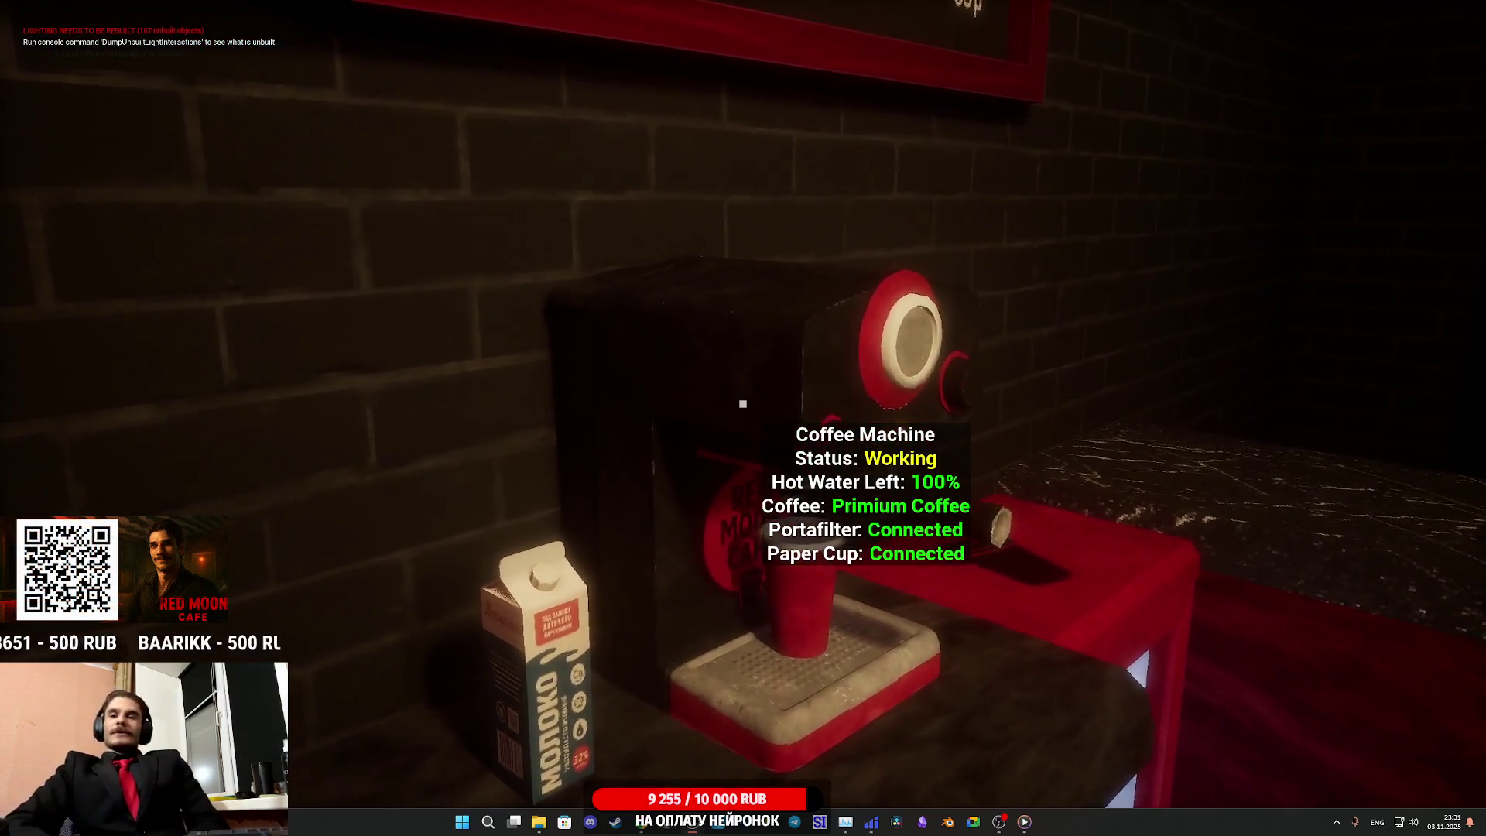
mouse_move(743, 403)
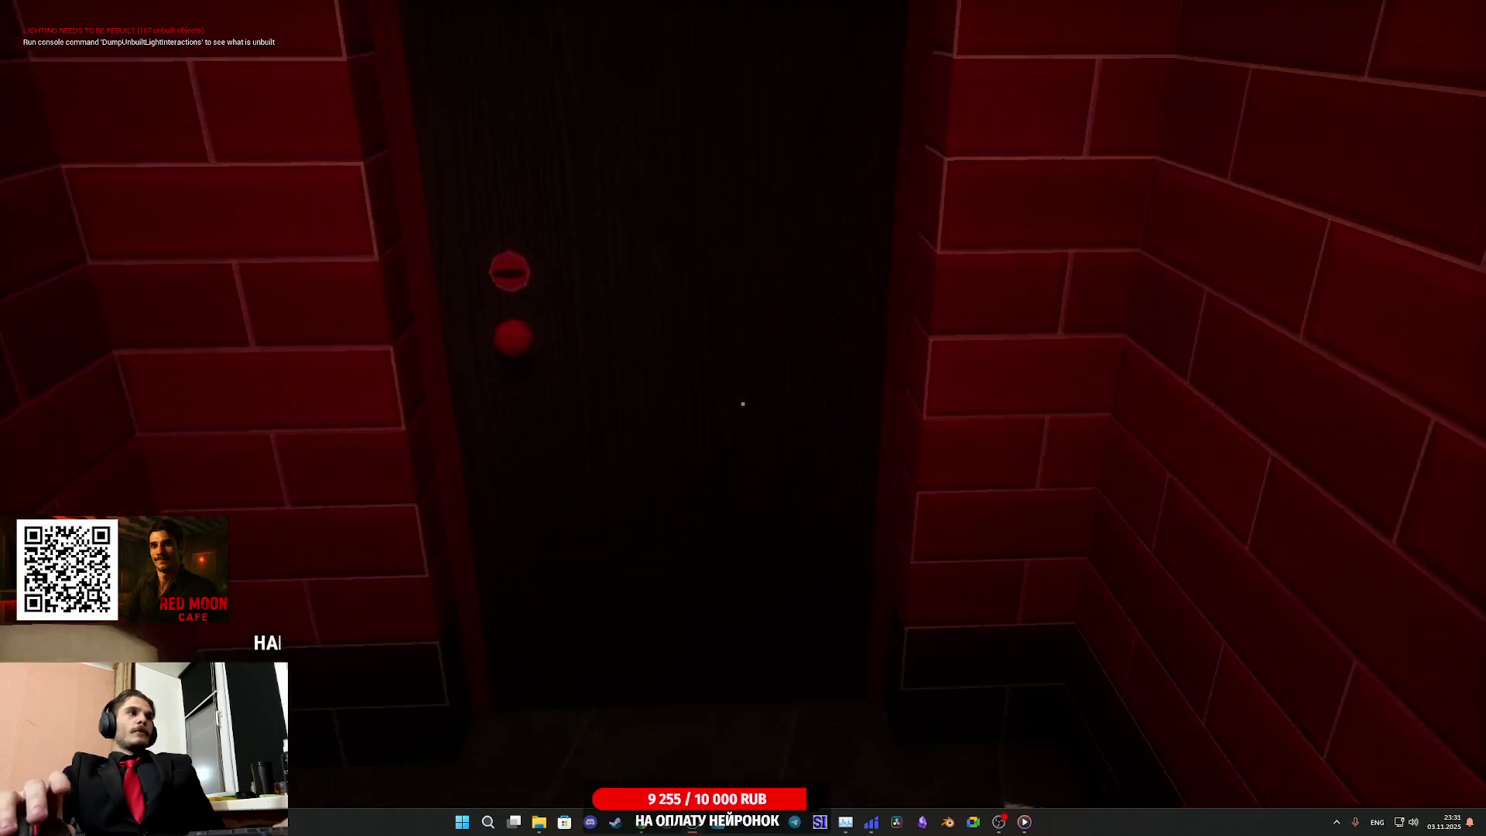
Close the restroom door, then walk up and open it to check the bathroom
left_click(743, 403)
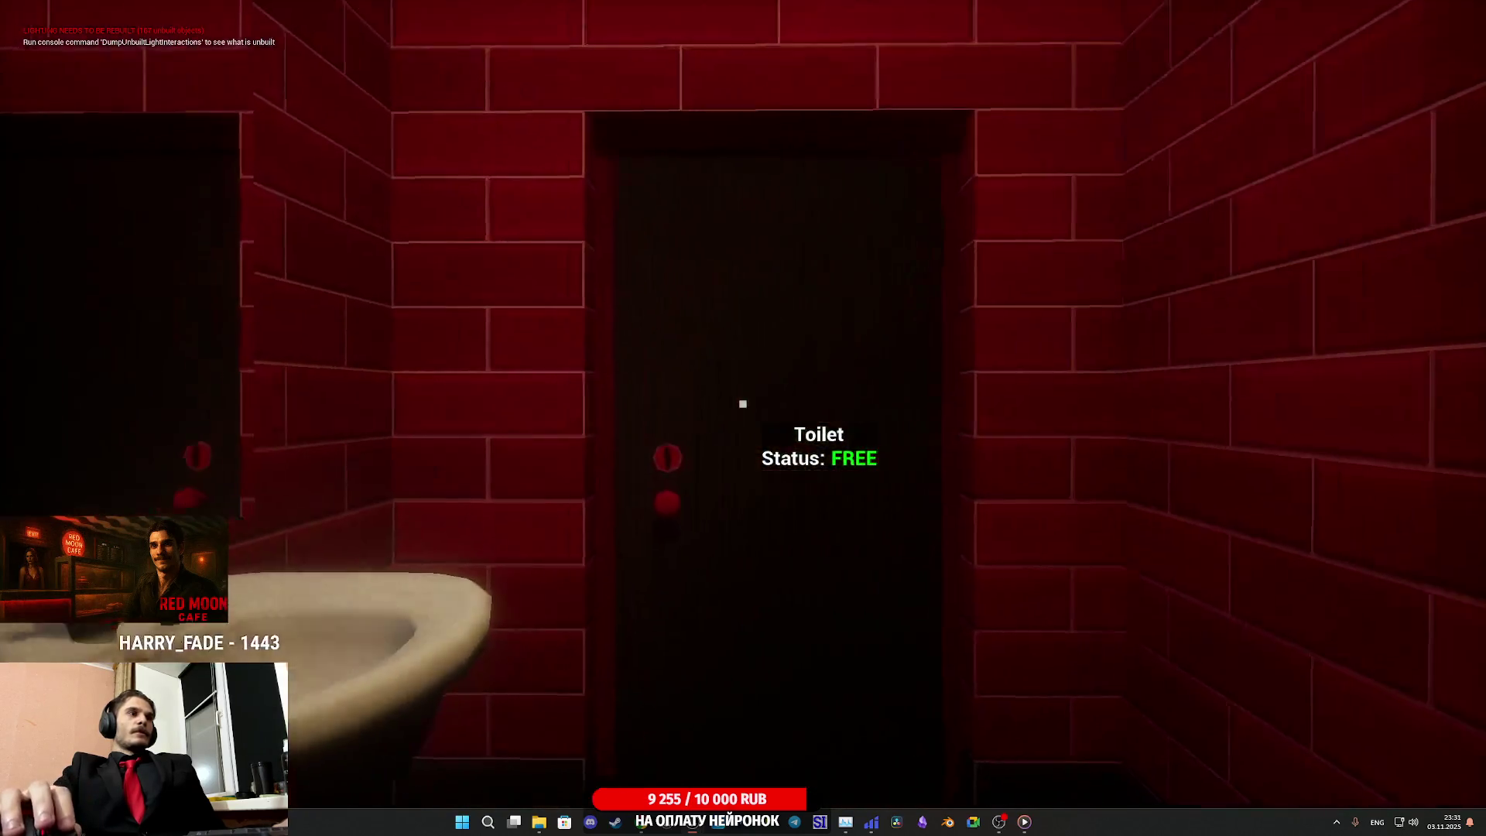
mouse_move(743, 403)
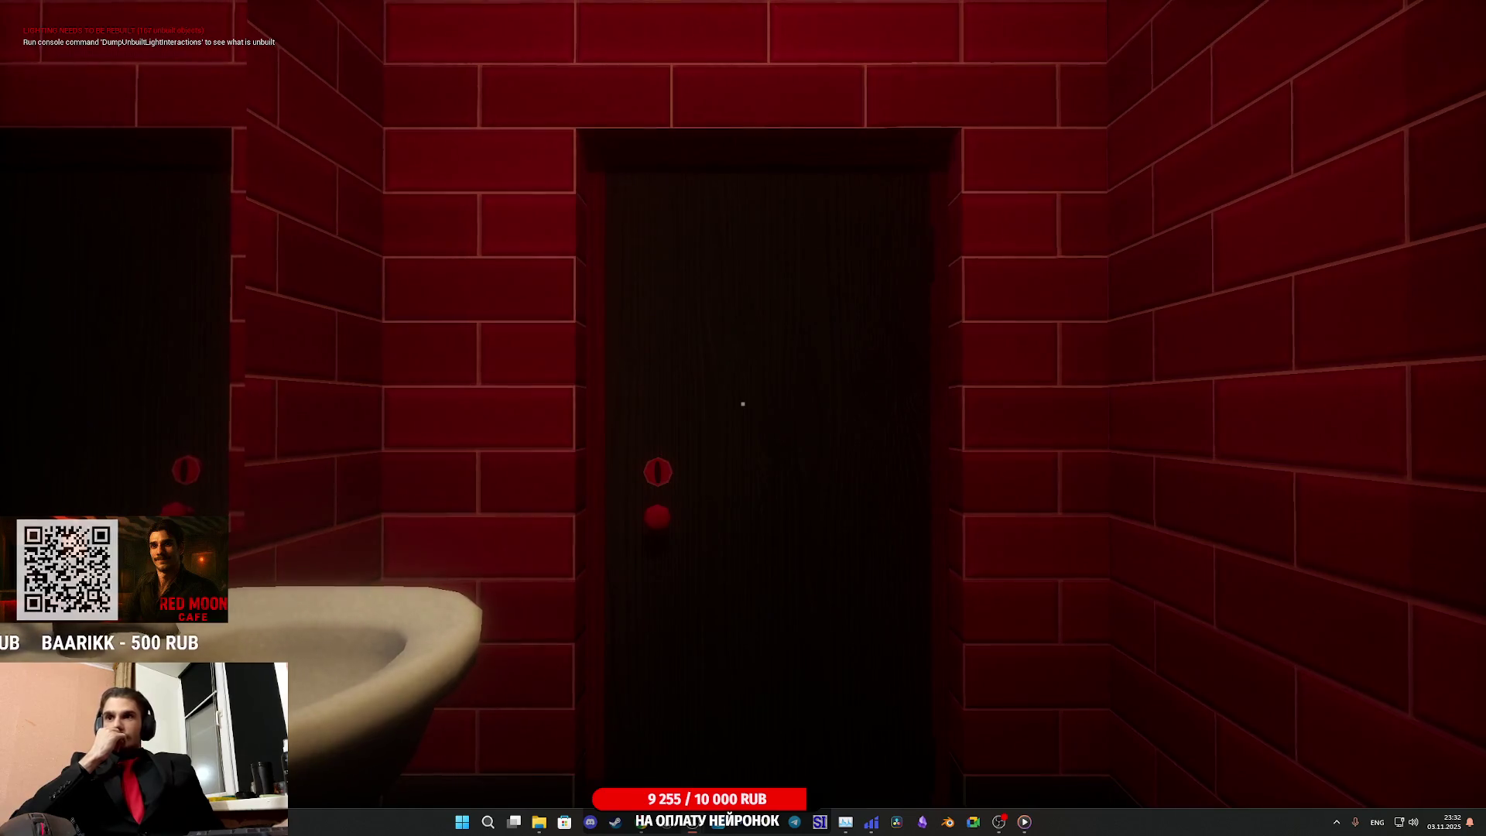
key("w")
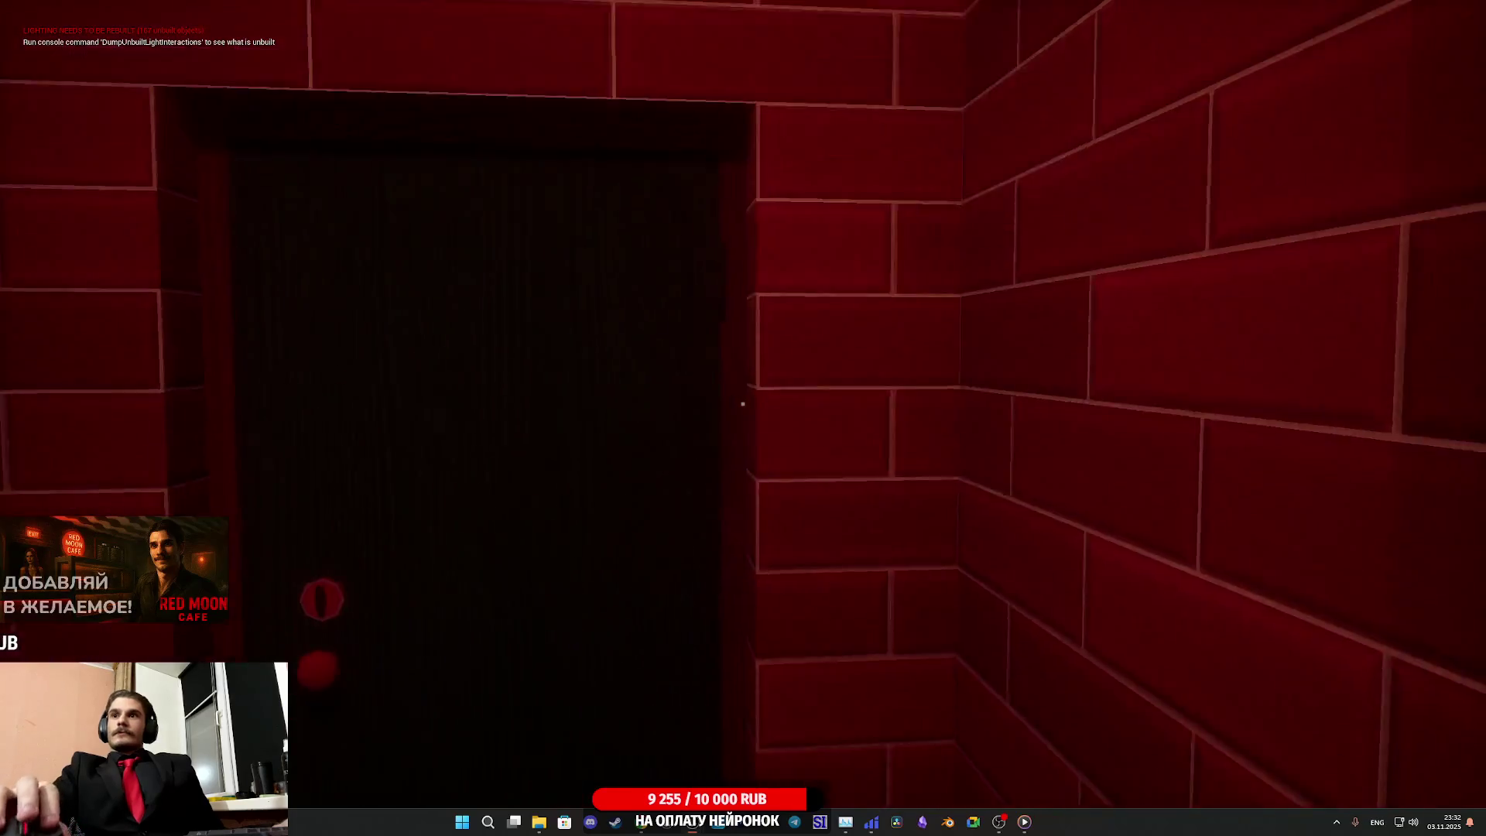
left_click(743, 404)
mouse_move(743, 403)
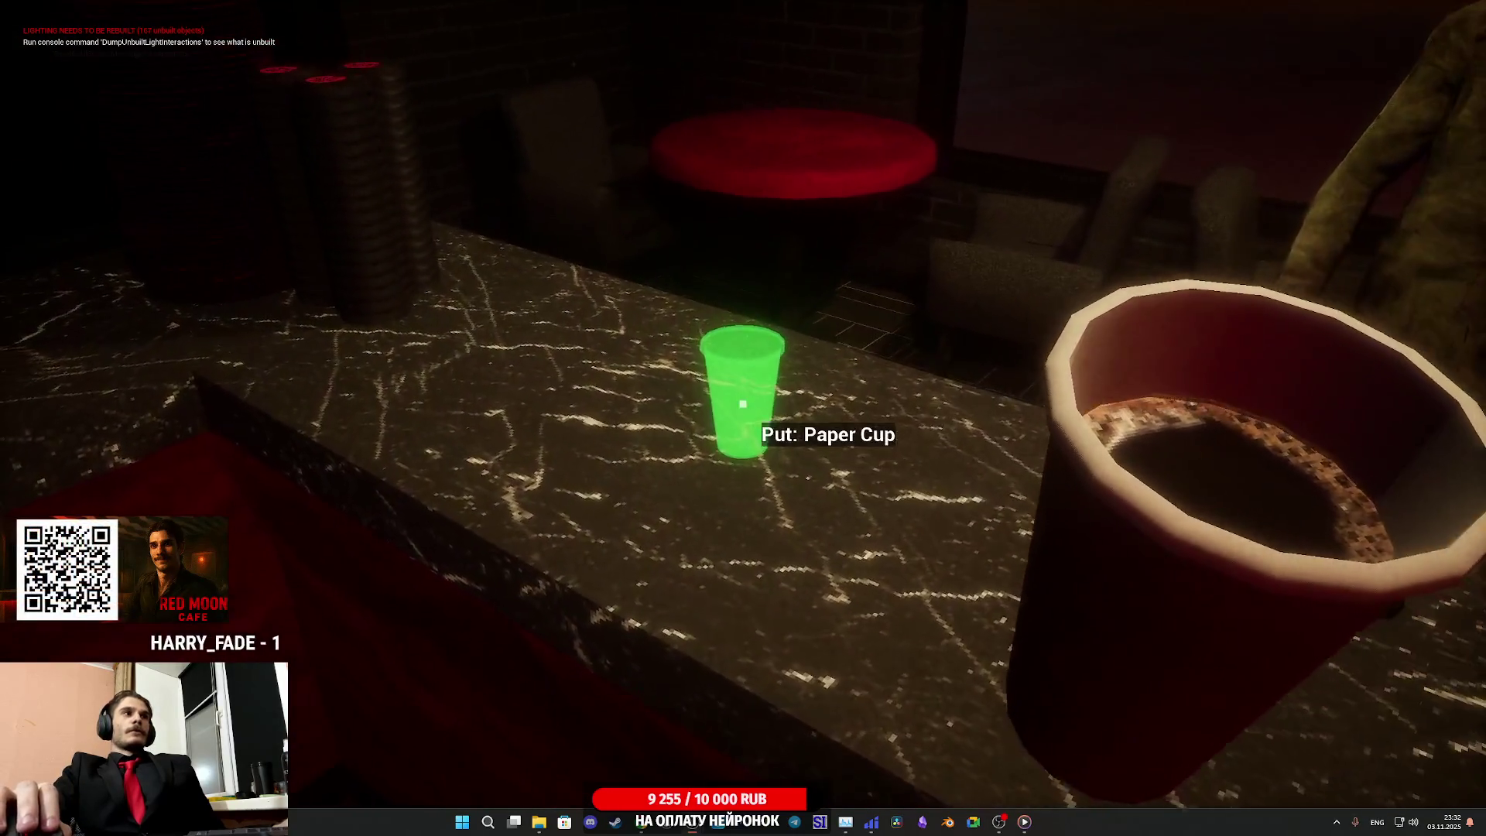
Set the finished coffee on the counter, unlid the milk cup, and place it in the coffee machine
left_click(743, 404)
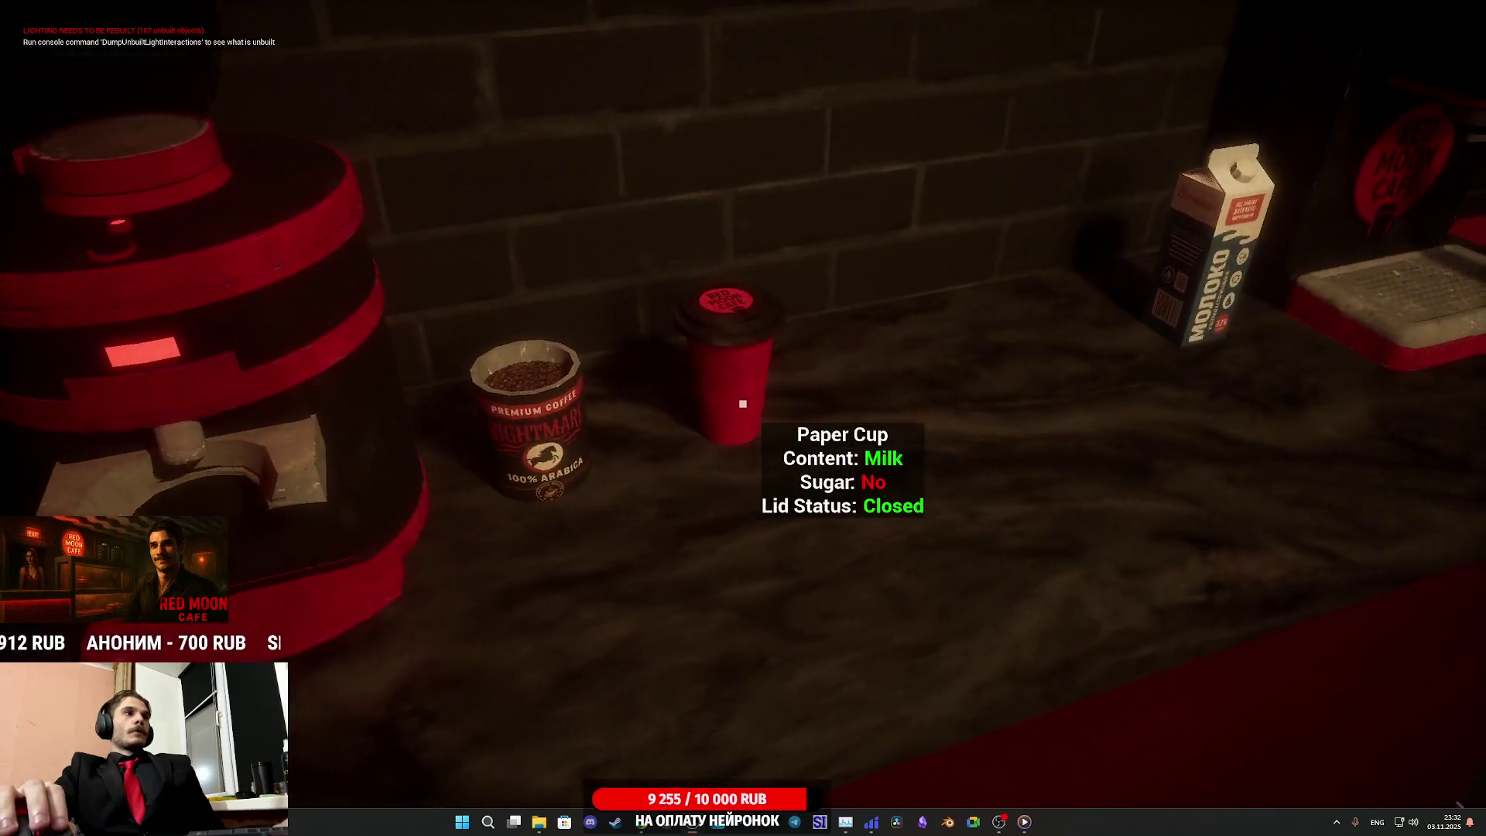
left_click(743, 403)
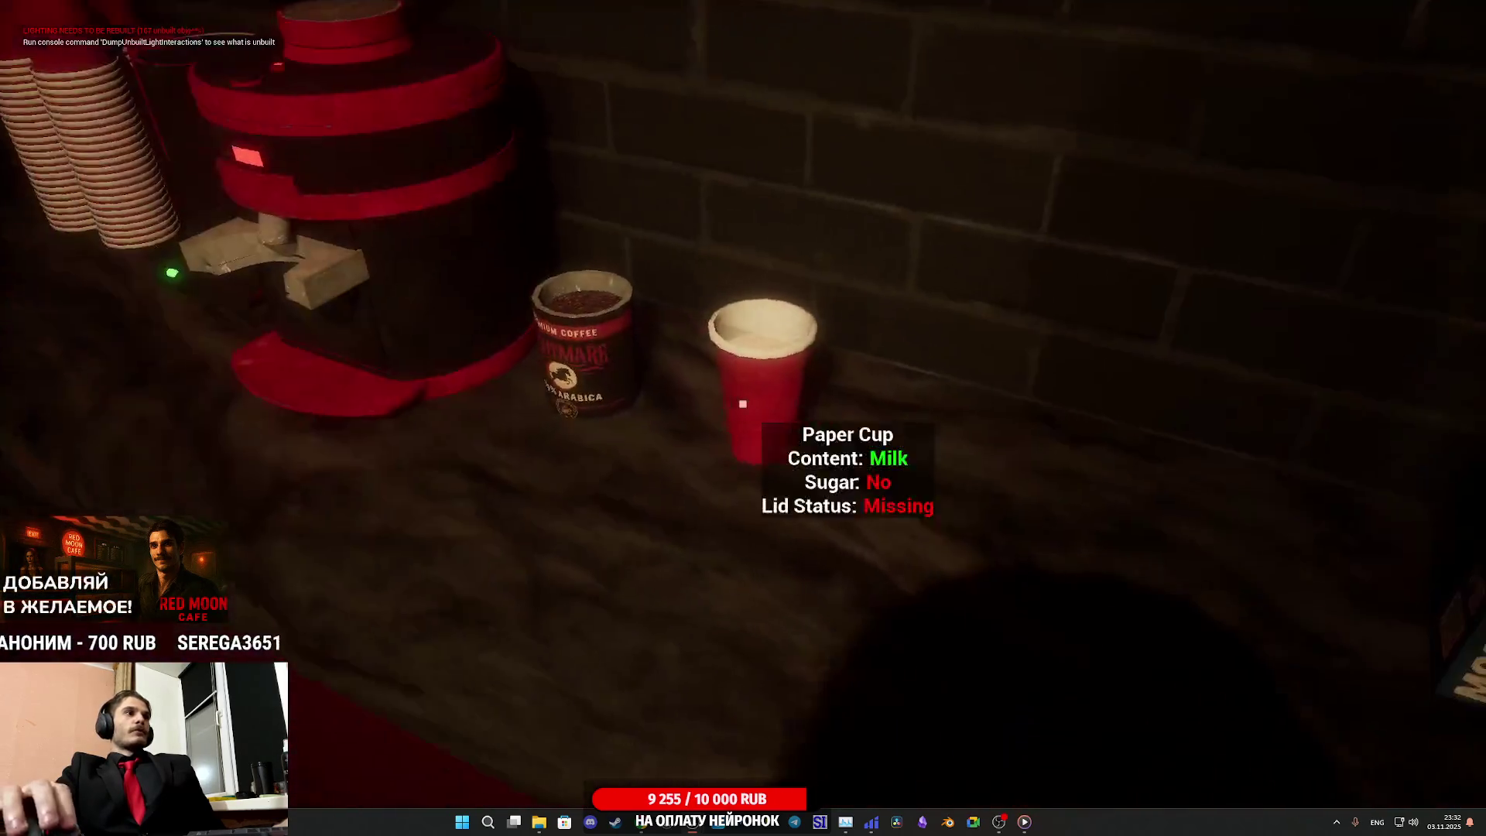
left_click(743, 403)
left_click(743, 403)
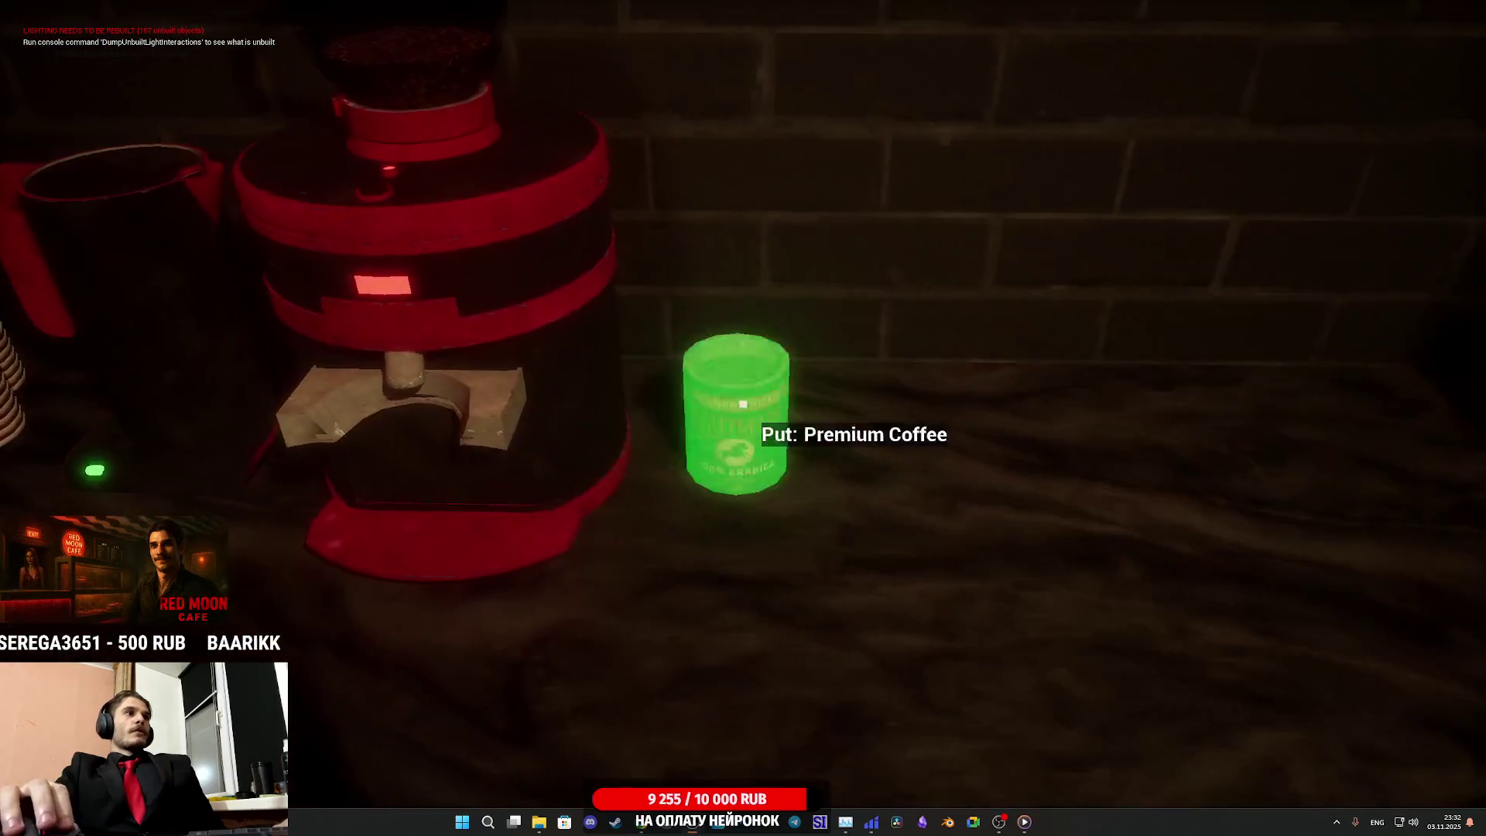
Return the Premium Coffee bag to the counter, mount the portafilter on the grinder, and grind coffee
left_click(743, 403)
left_click(743, 403)
left_click(743, 403)
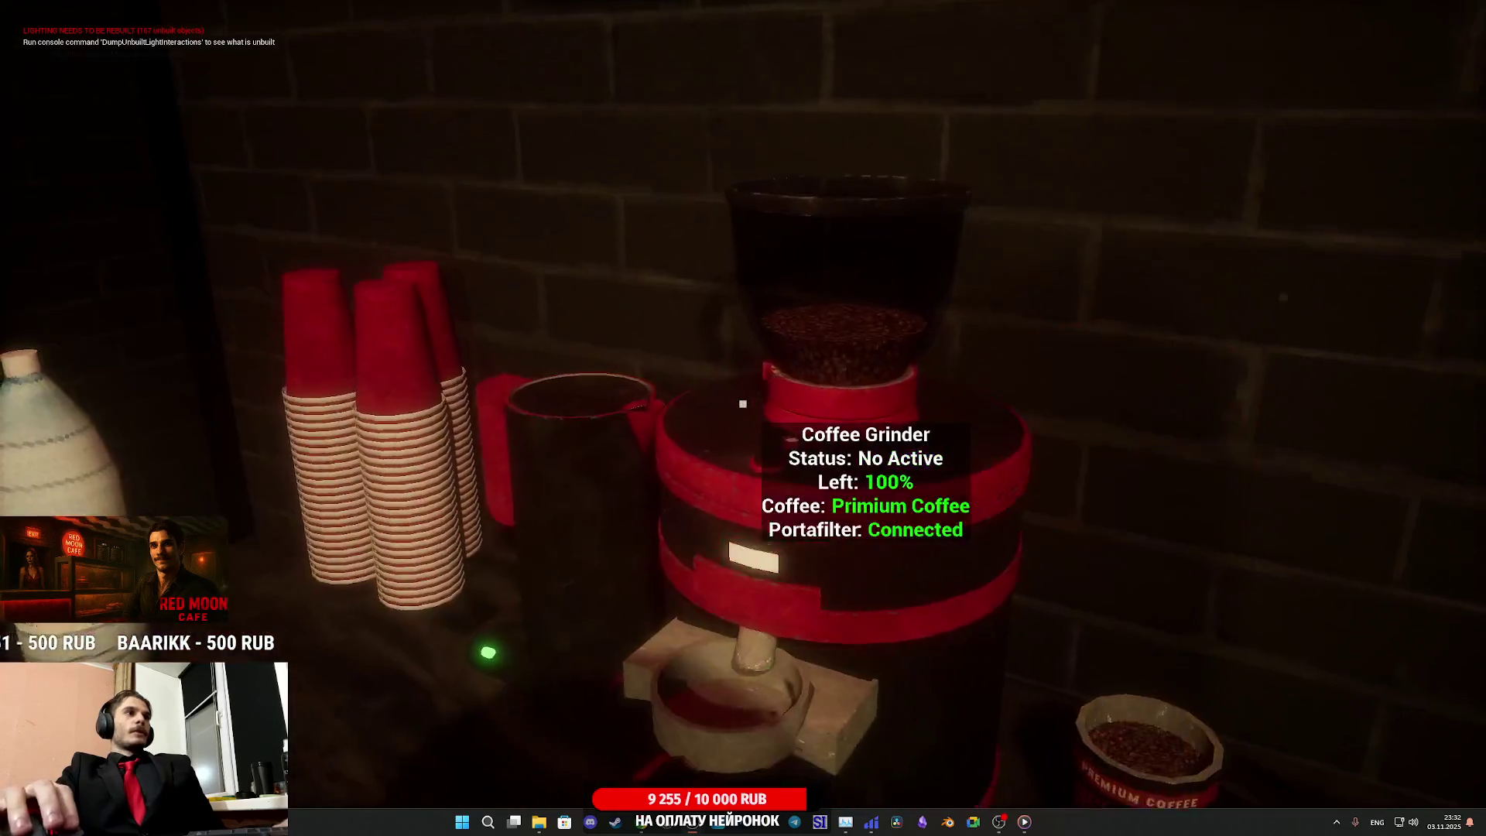
left_click(743, 403)
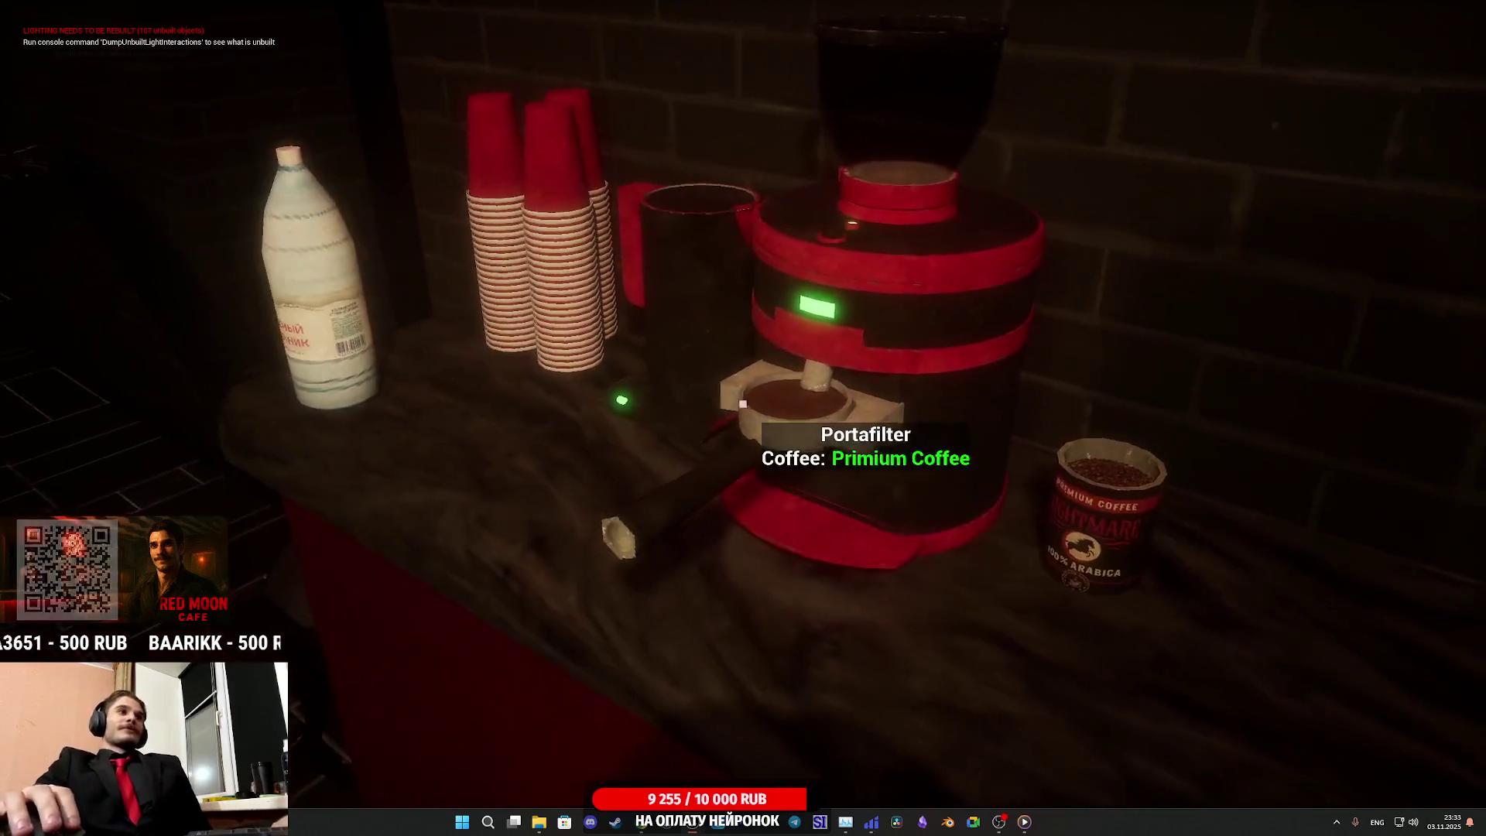
Move the filled portafilter from the grinder into the coffee machine and start brewing into the cup
left_click(743, 403)
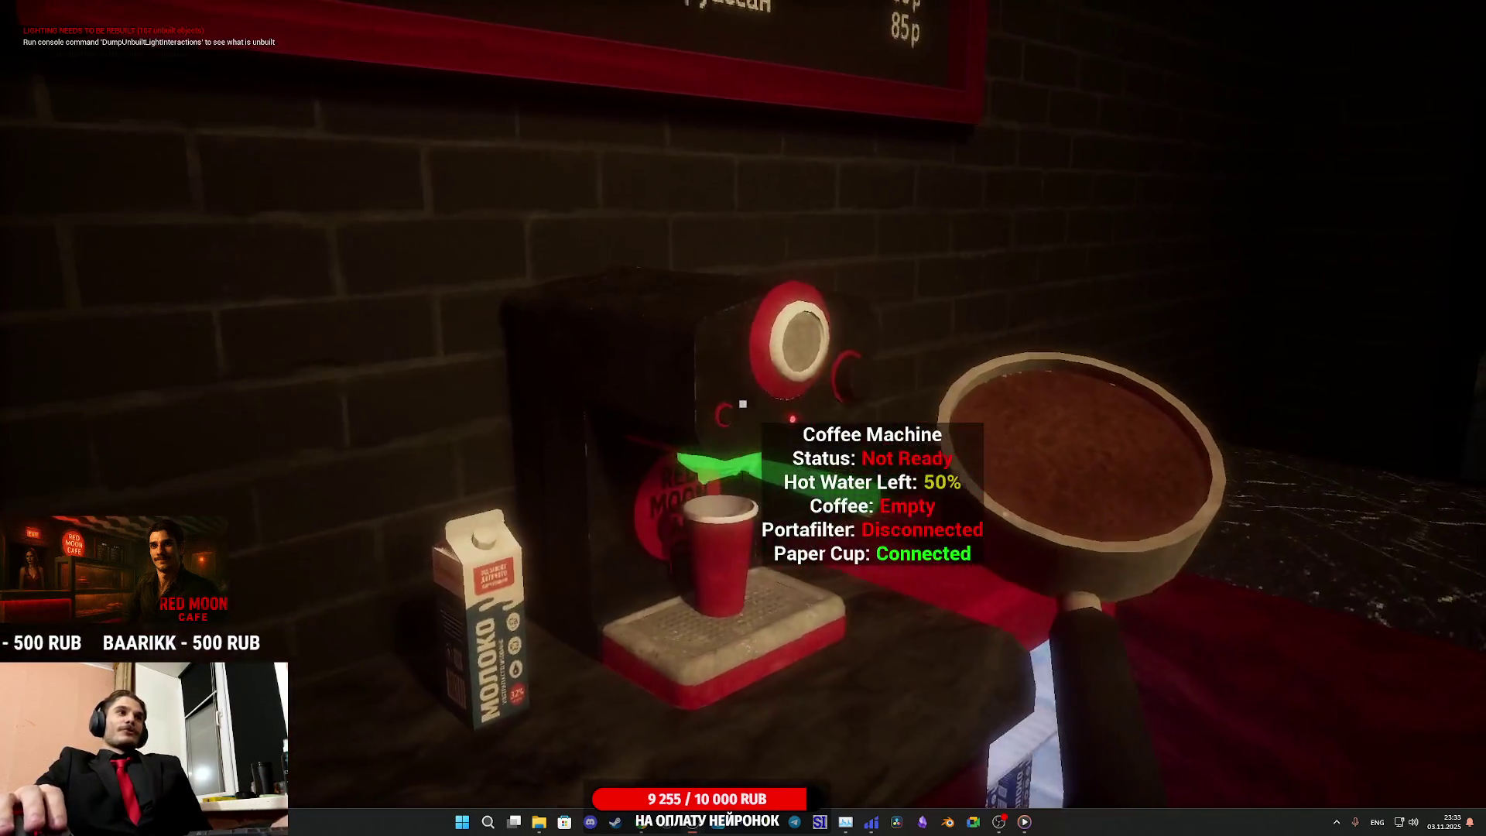
left_click(743, 403)
left_click(742, 404)
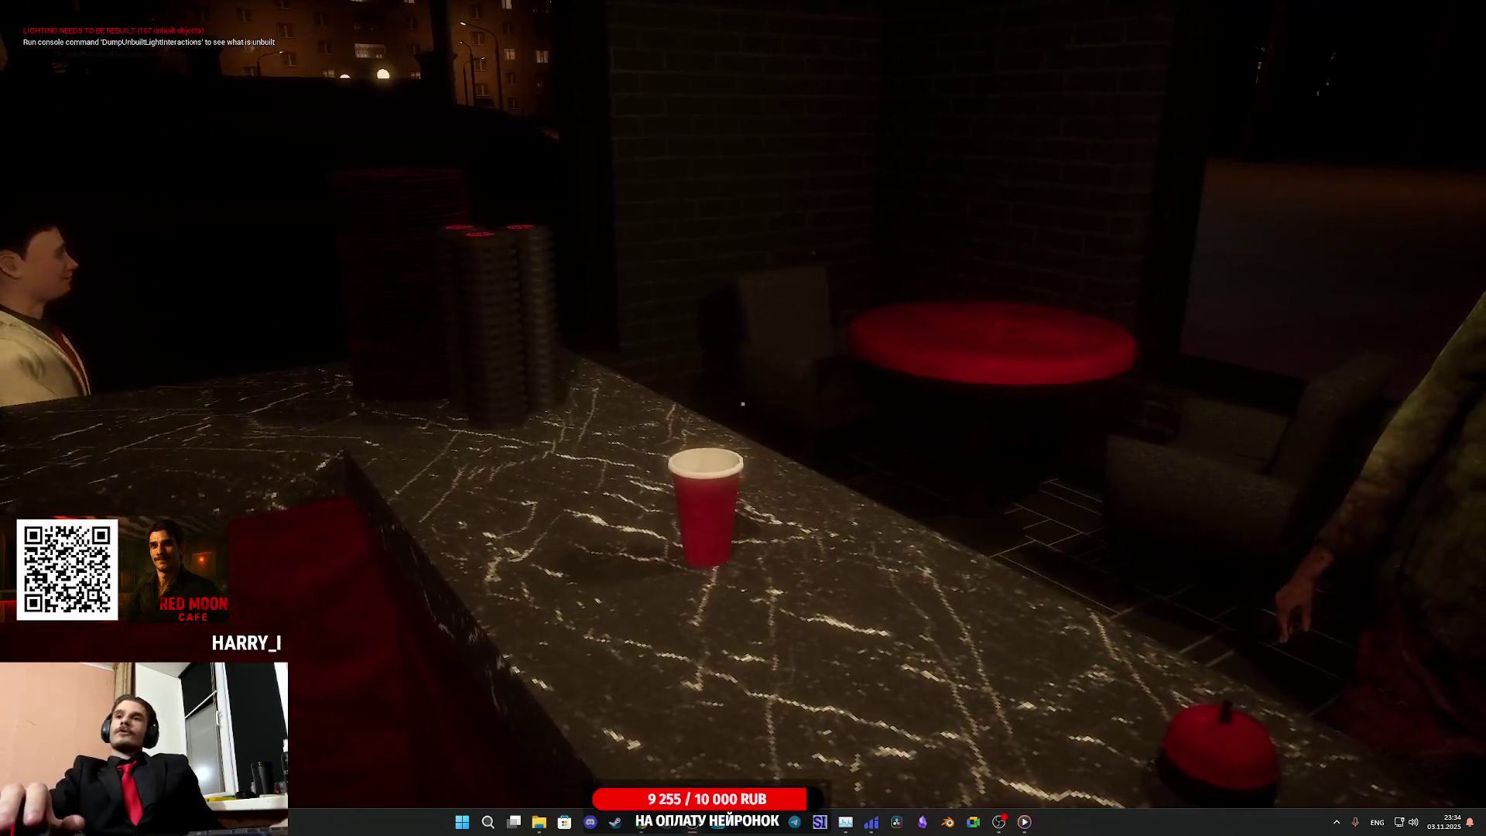
Carry the brewed cup from the coffee machine to the counter's green spot to serve the customer
key("w")
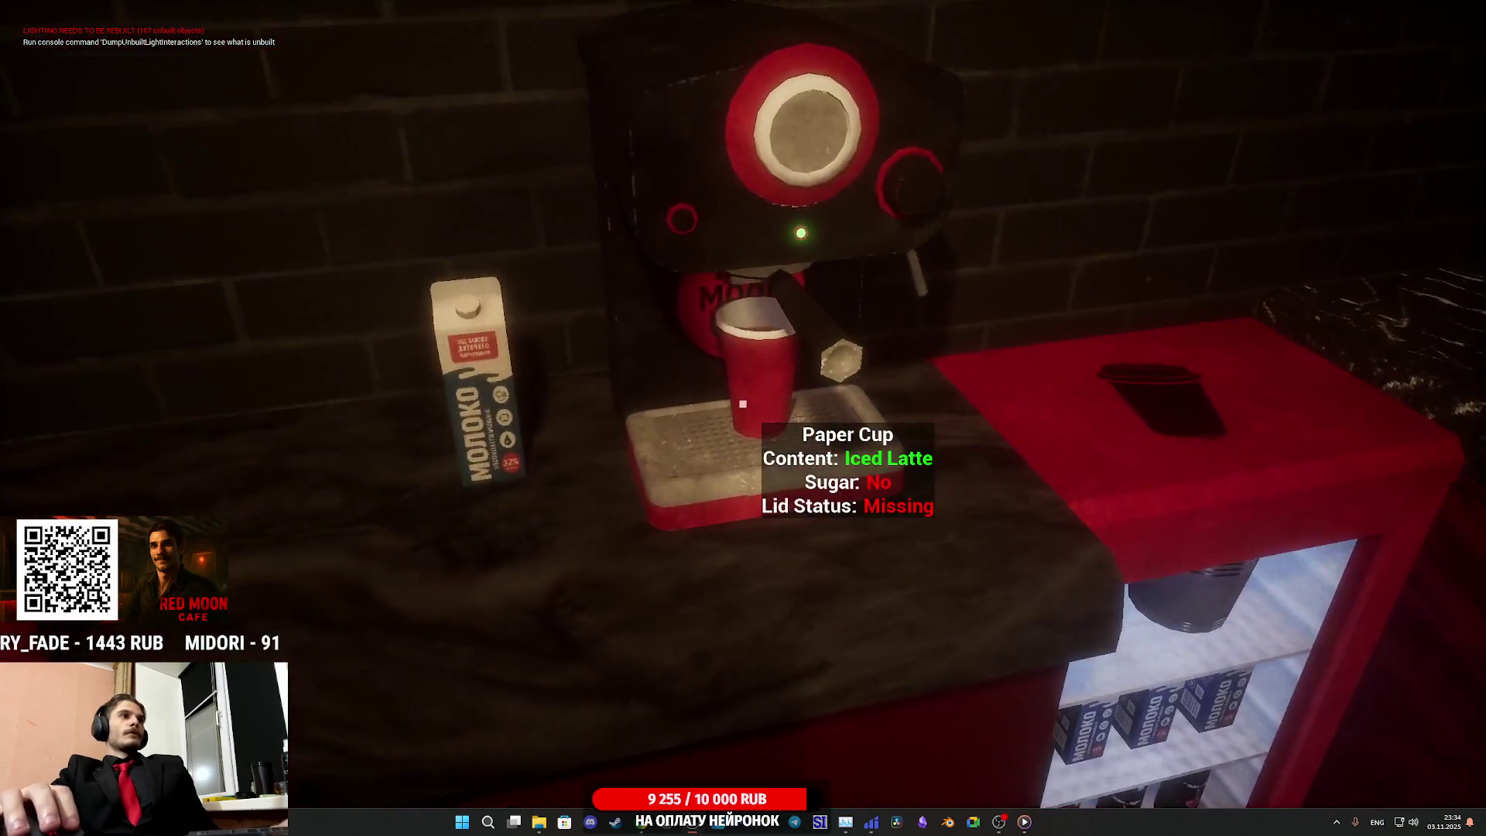
left_click(743, 403)
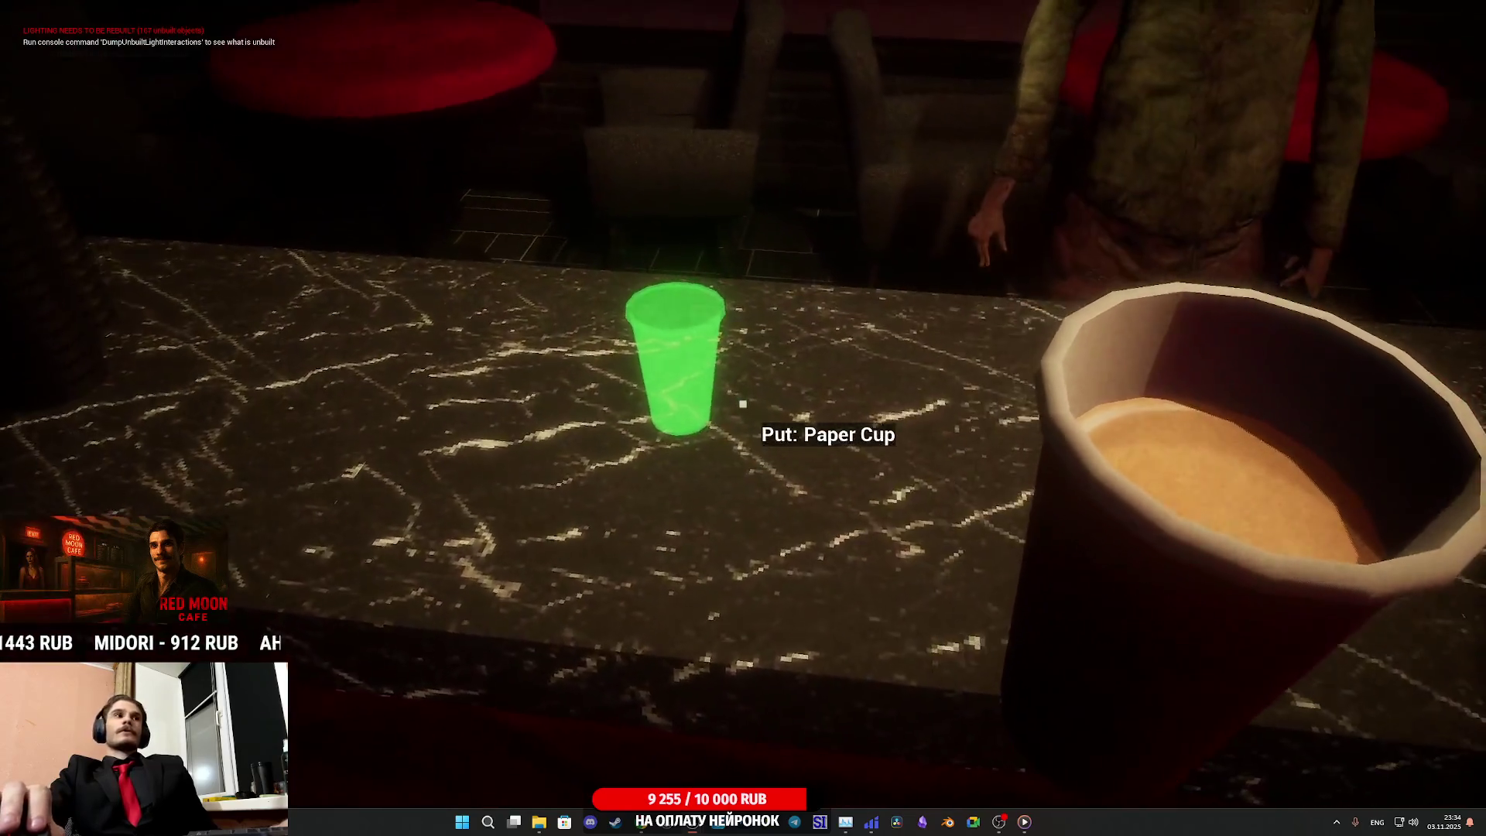
left_click(742, 403)
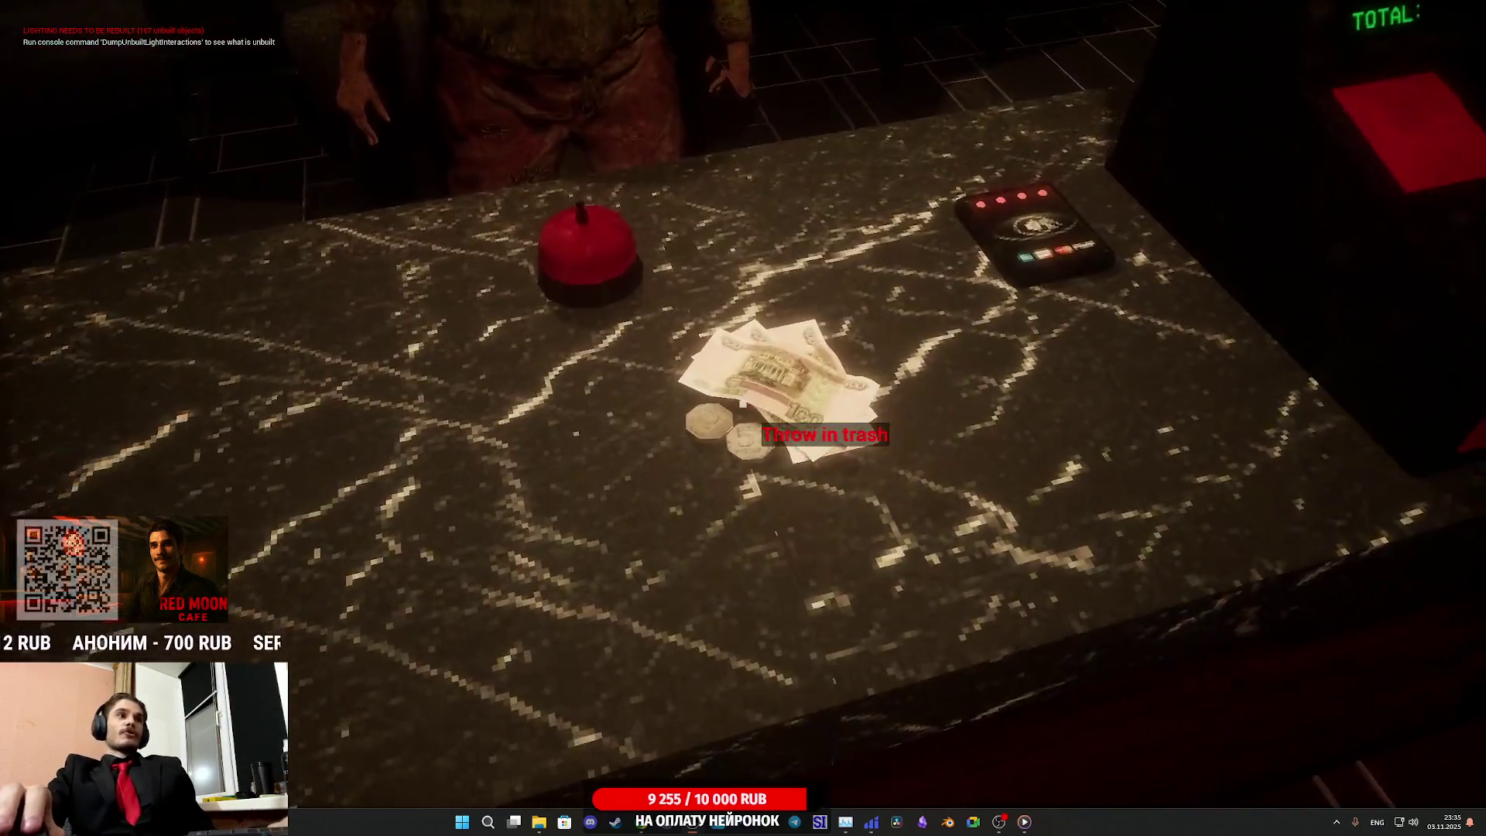
Put the customer's banknotes for the Frappe with sugar into the register and close the drawer
left_click(742, 403)
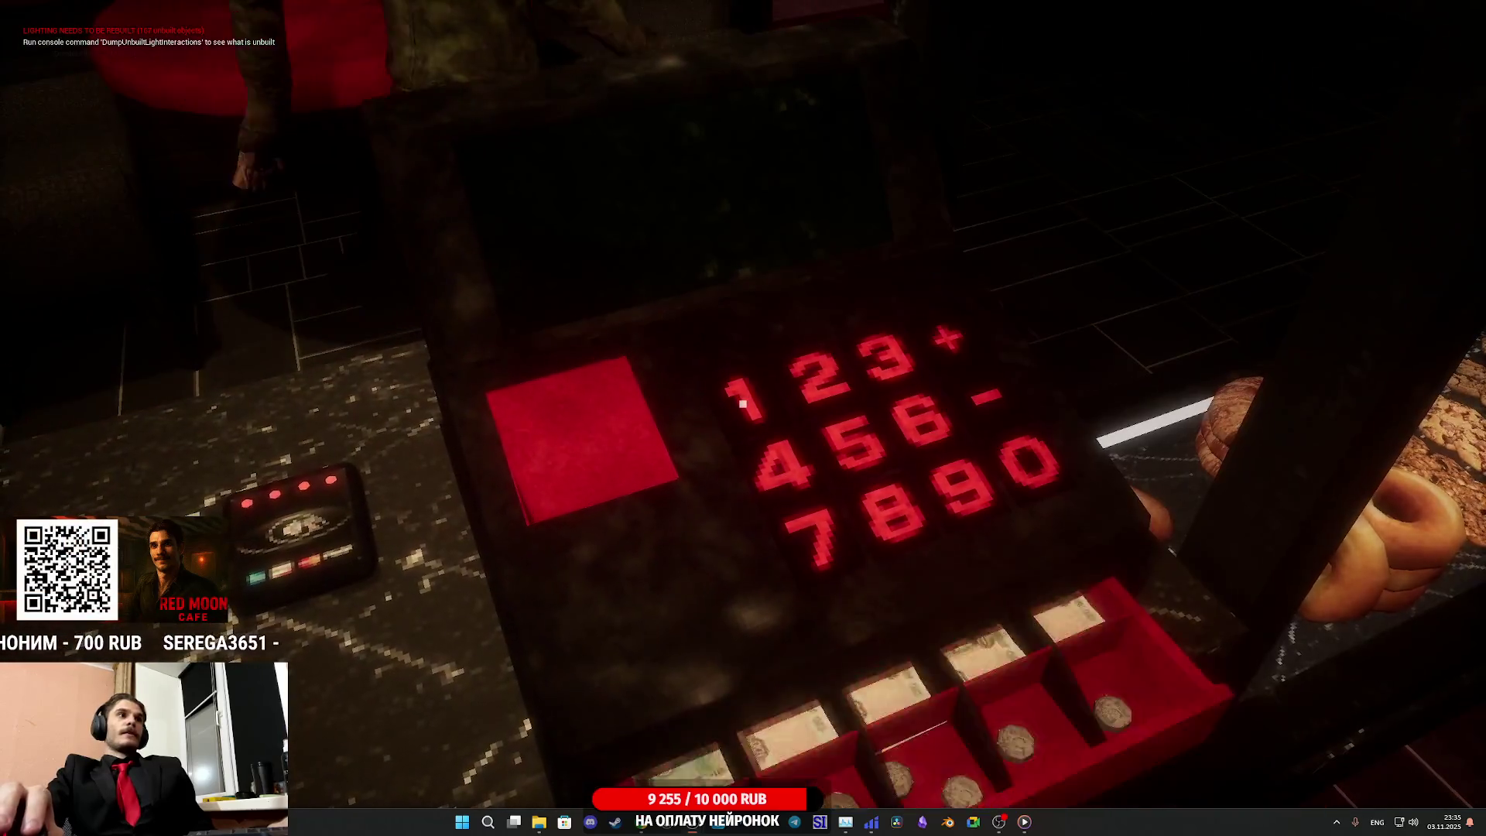
left_click(742, 403)
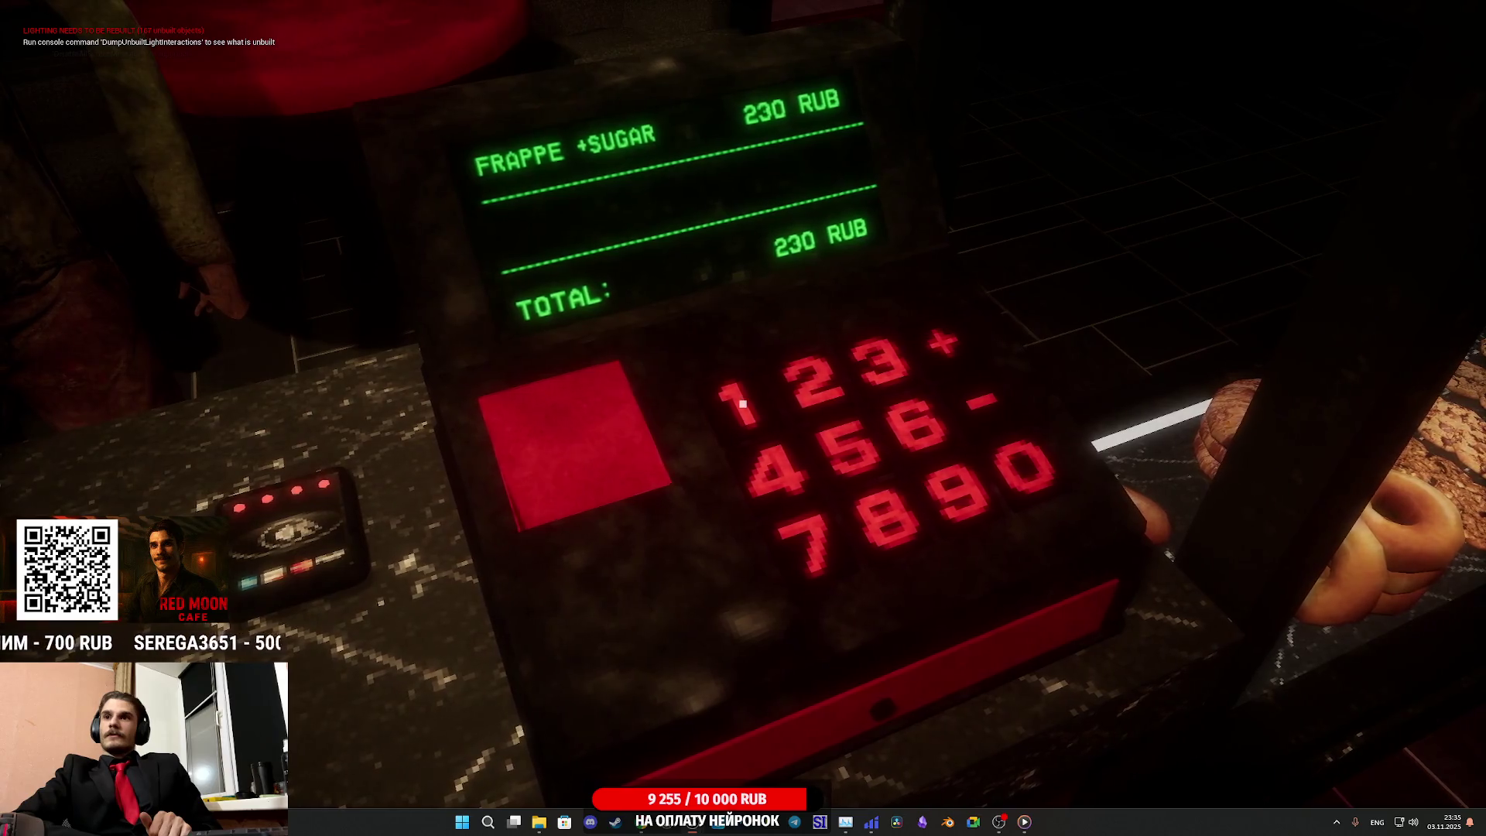
key("Escape")
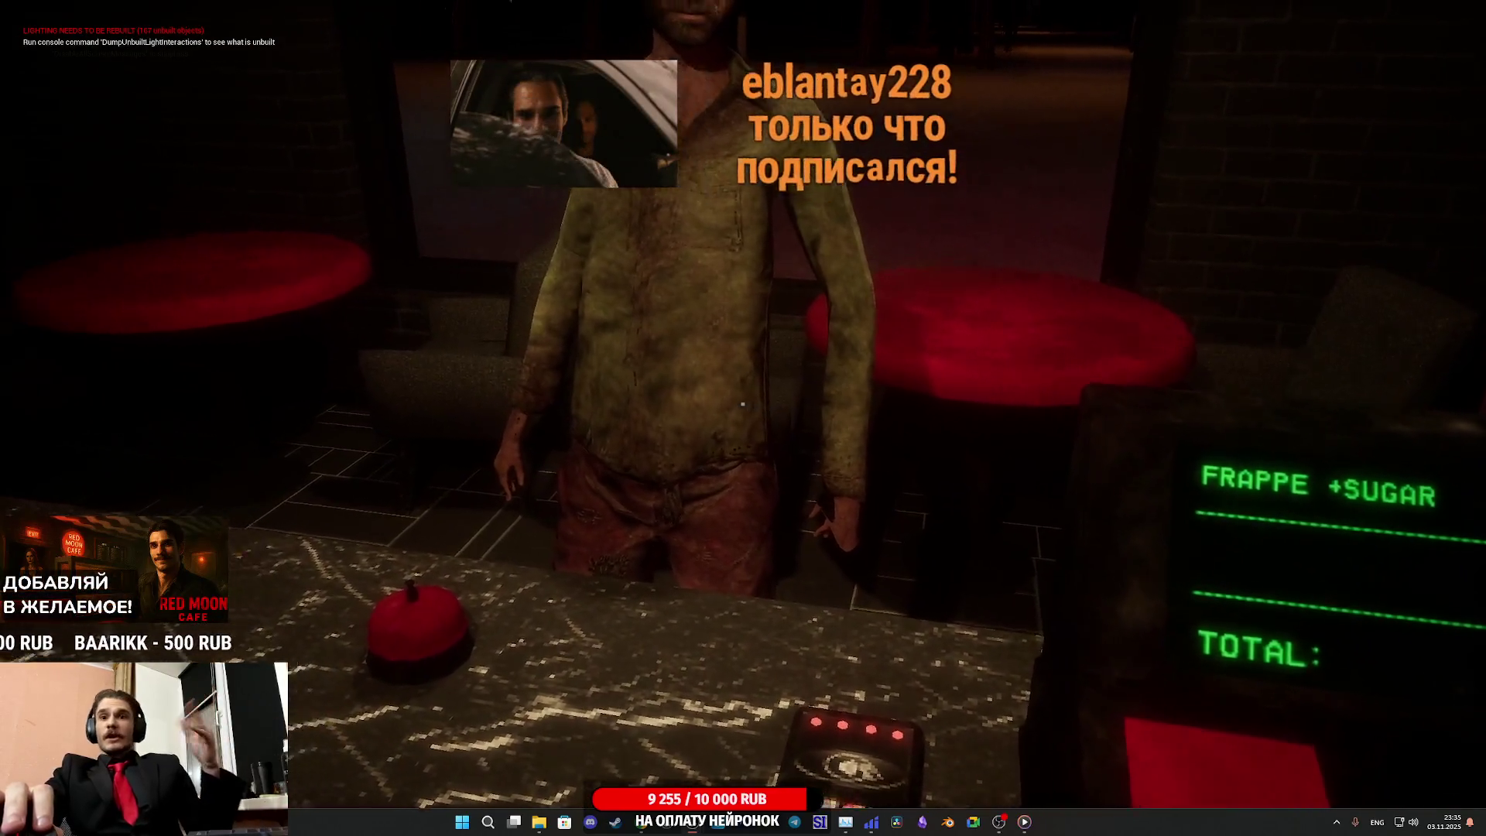
Exit Play In Editor with Esc to return to the café level editor viewport
key("Escape")
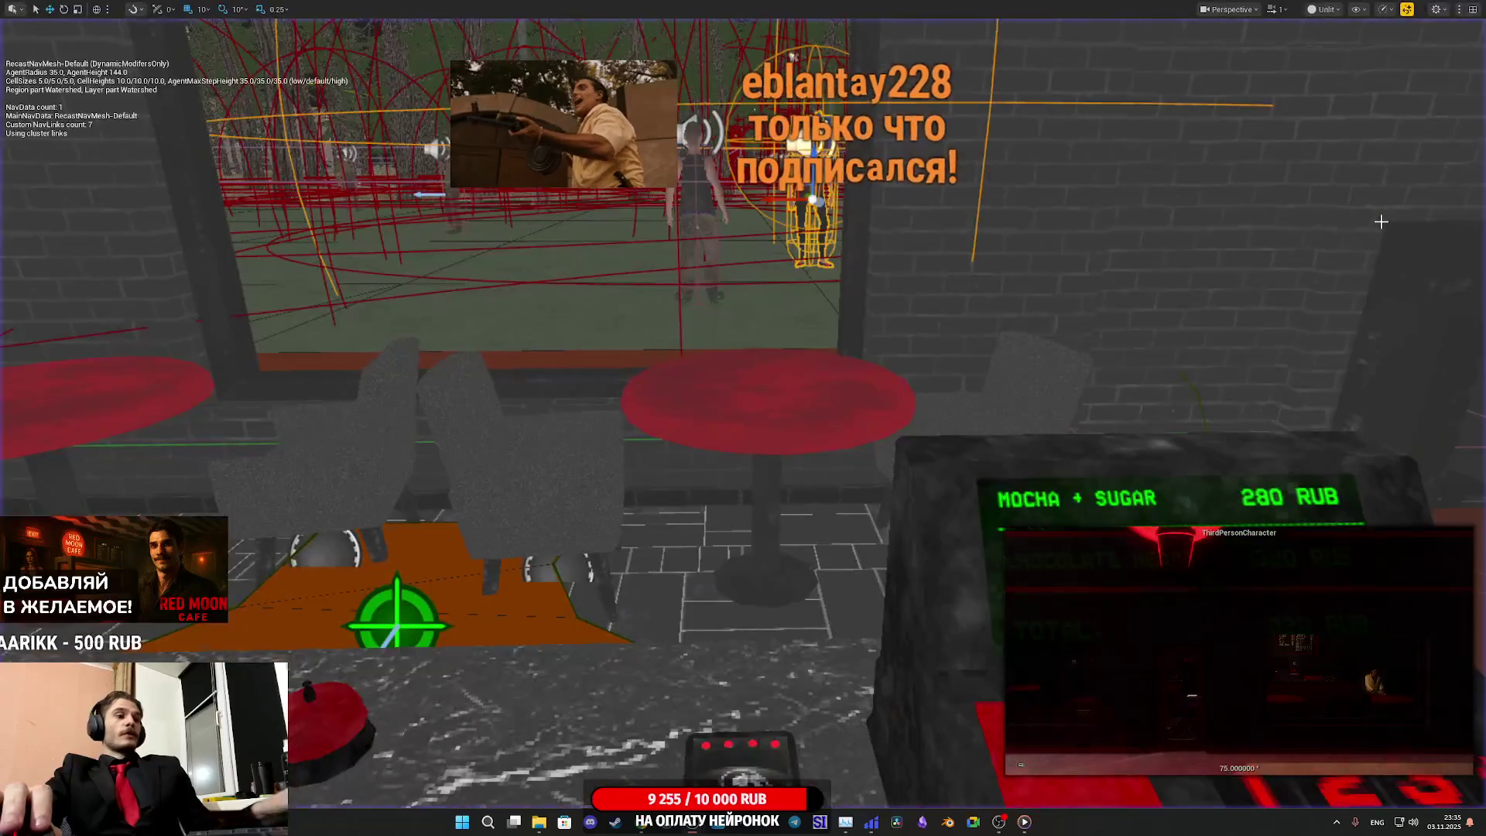